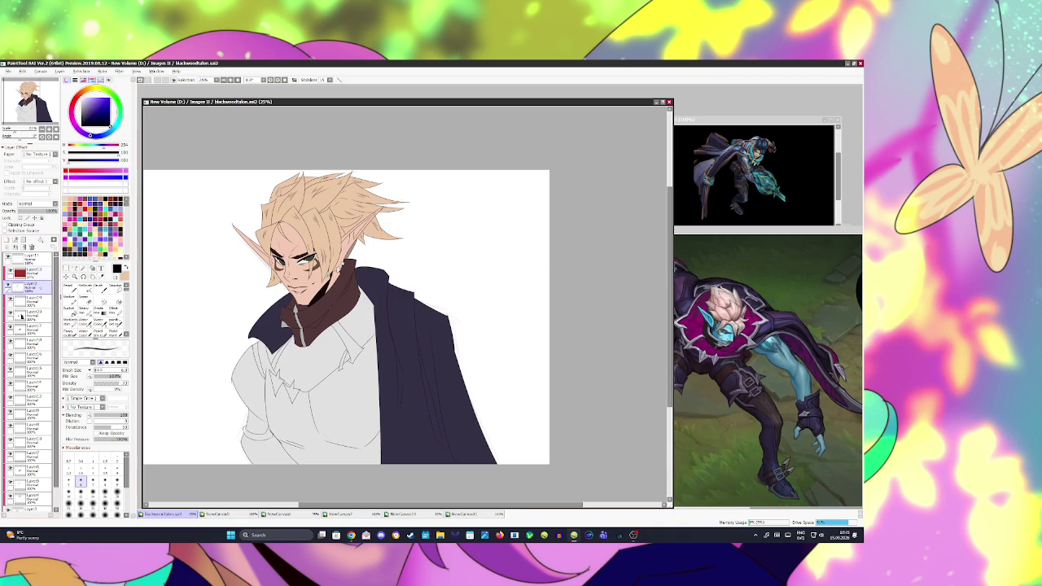
# - Magic-wand the chest area below the brown collar and add a new clipped layer
pyautogui.click(83, 267)
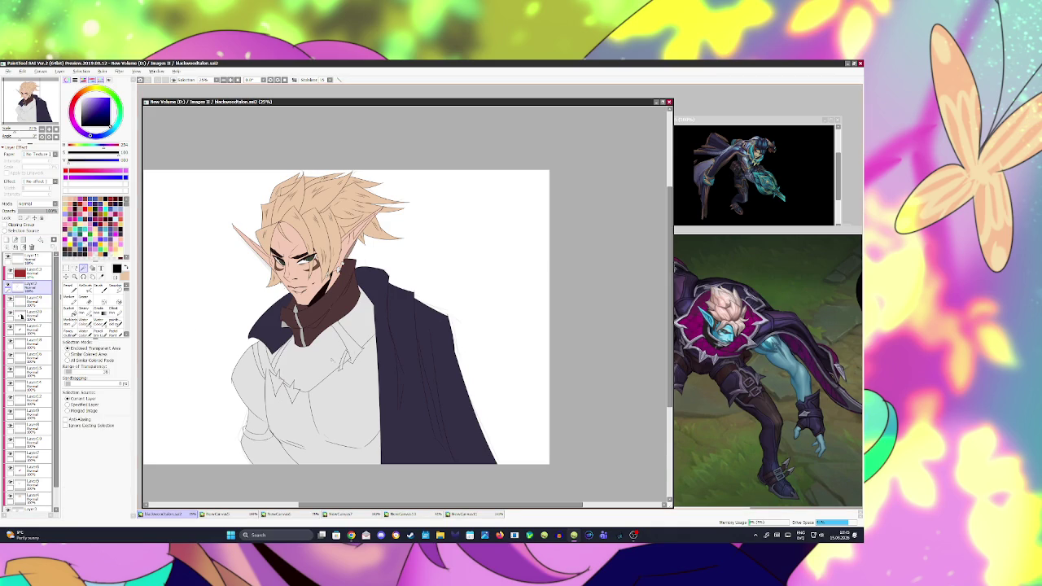
pyautogui.click(309, 362)
pyautogui.click(358, 317)
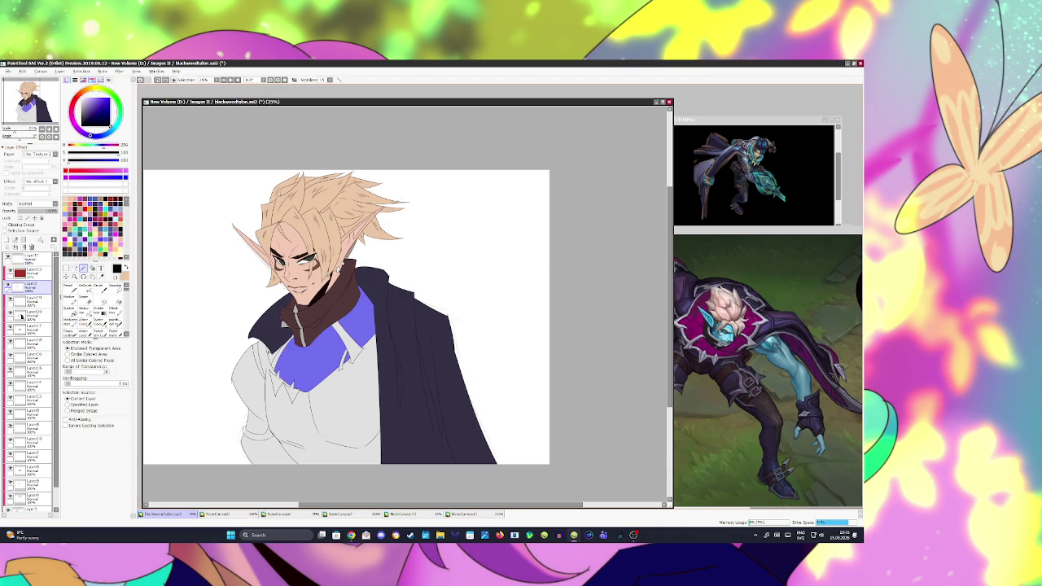
pyautogui.click(22, 316)
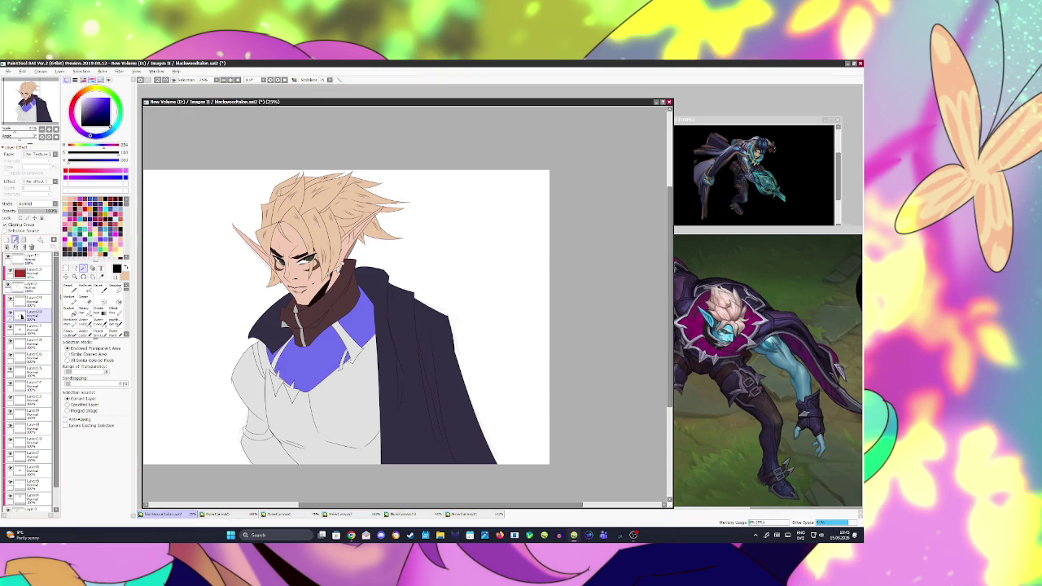
pyautogui.click(7, 240)
pyautogui.click(4, 225)
# - Fill the chest panel flat magenta and save the drawing
pyautogui.hotkey('ctrl', 'd')
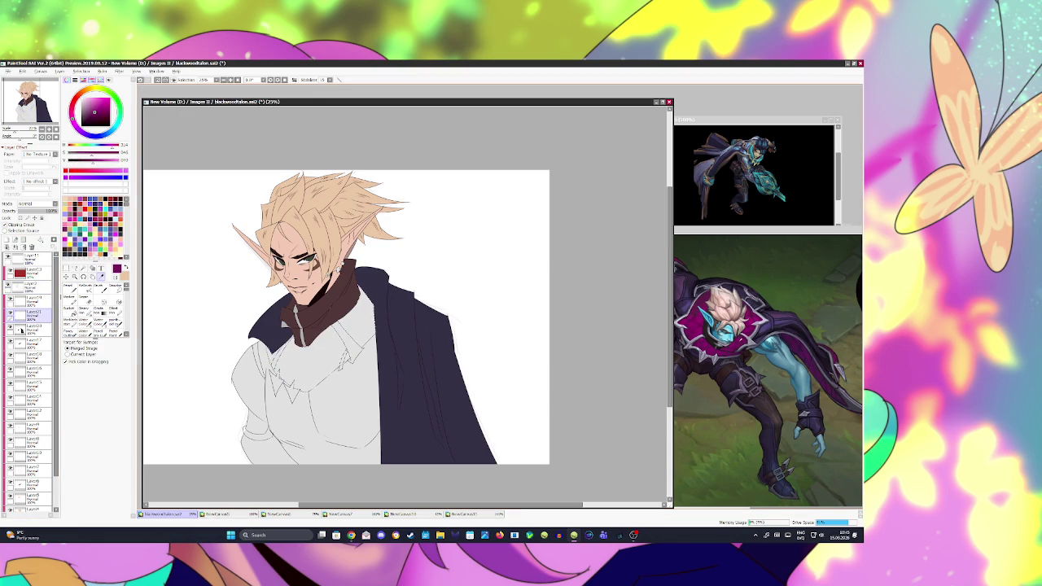
pyautogui.click(315, 371)
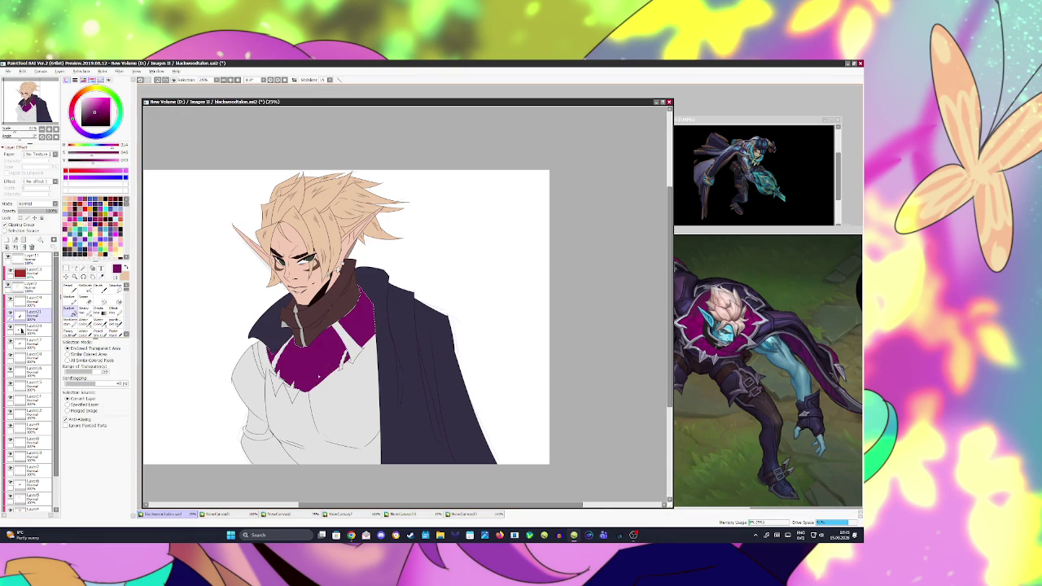
pyautogui.hotkey('ctrl', 's')
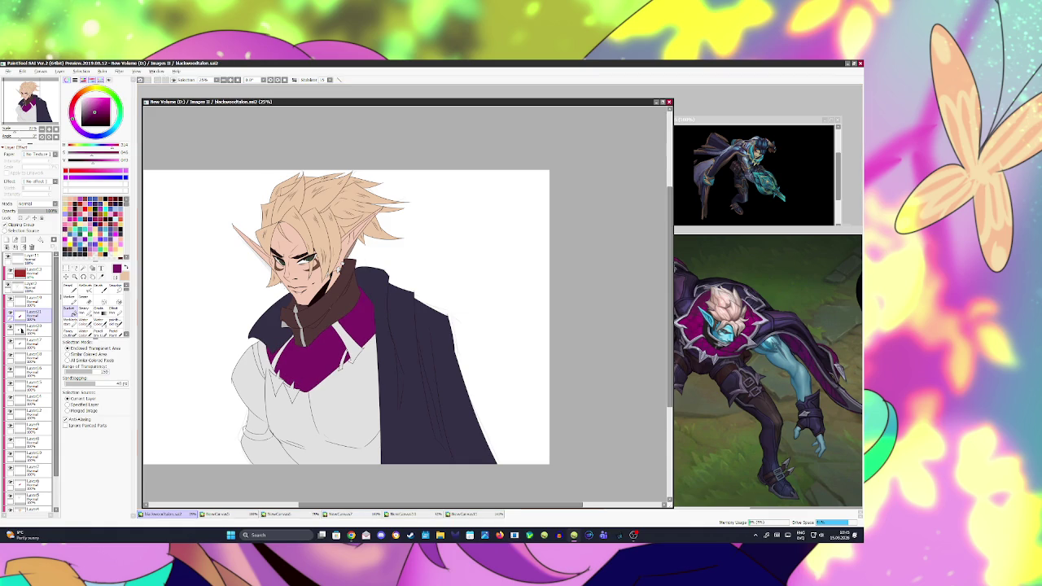
pyautogui.hotkey('alt', 'Tab')
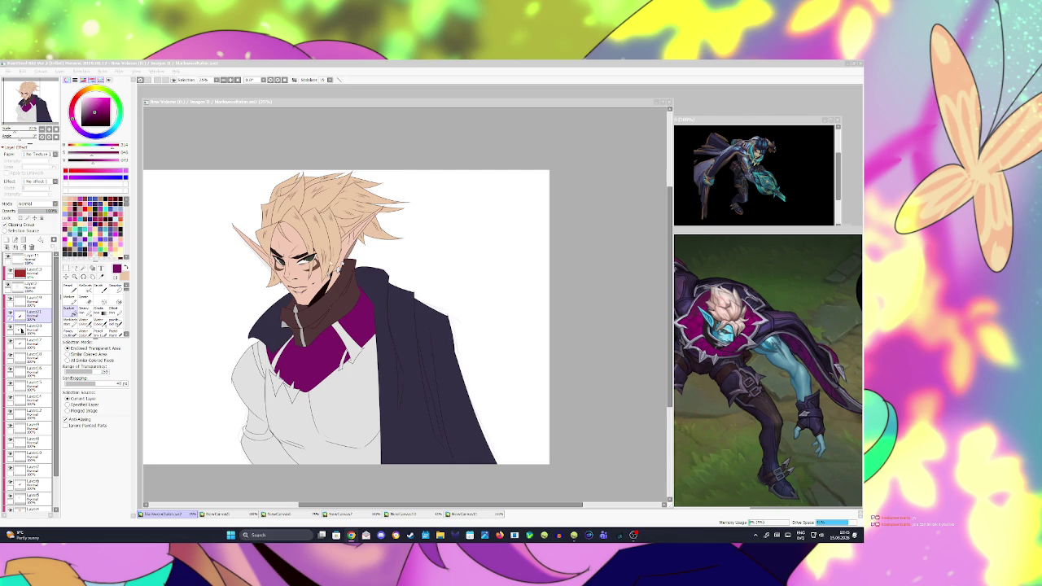
# - Browse the menus looking for a colour adjustment
pyautogui.click(349, 269)
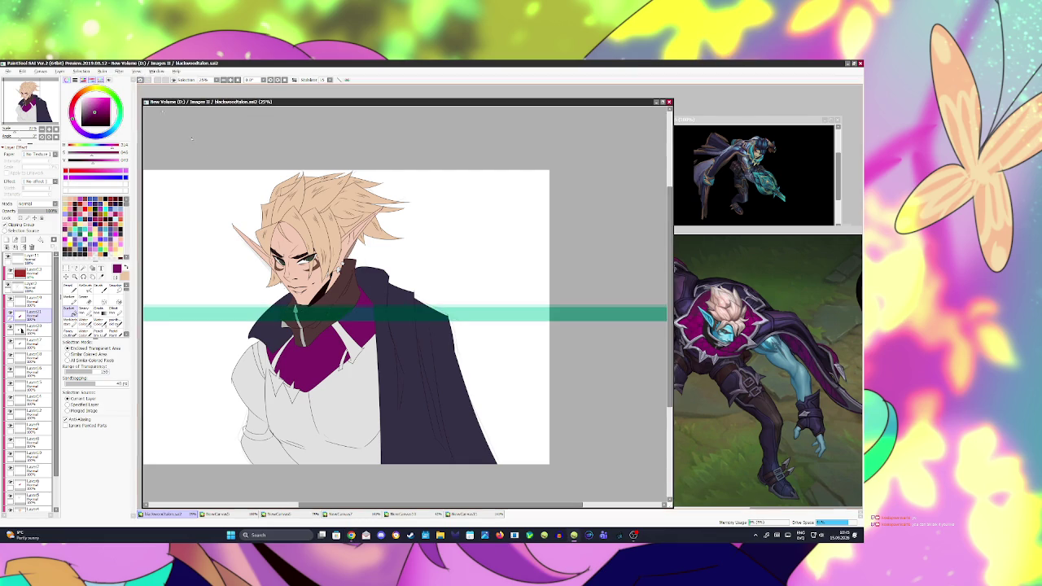
pyautogui.click(105, 72)
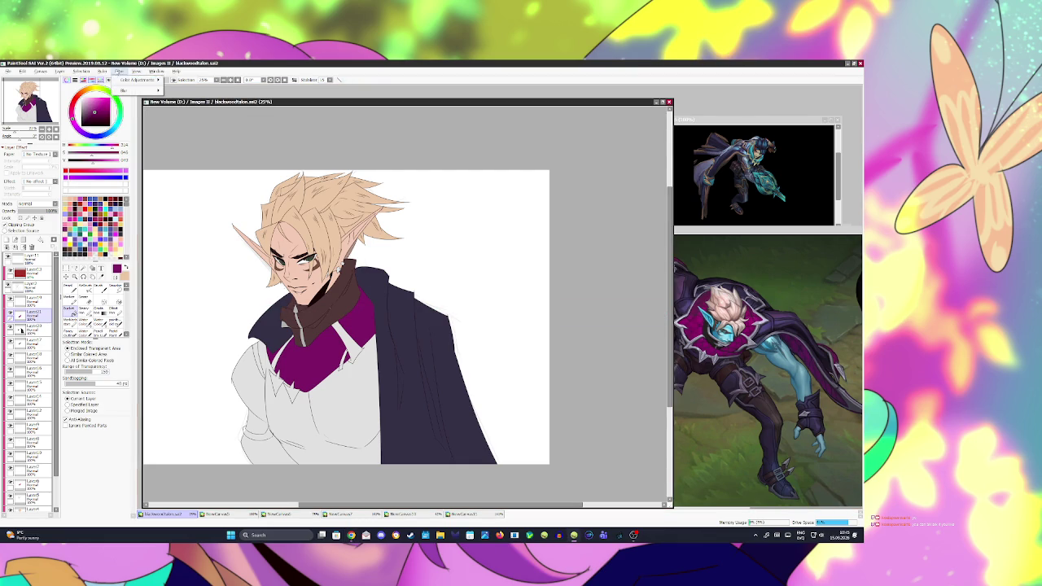
pyautogui.moveTo(123, 79)
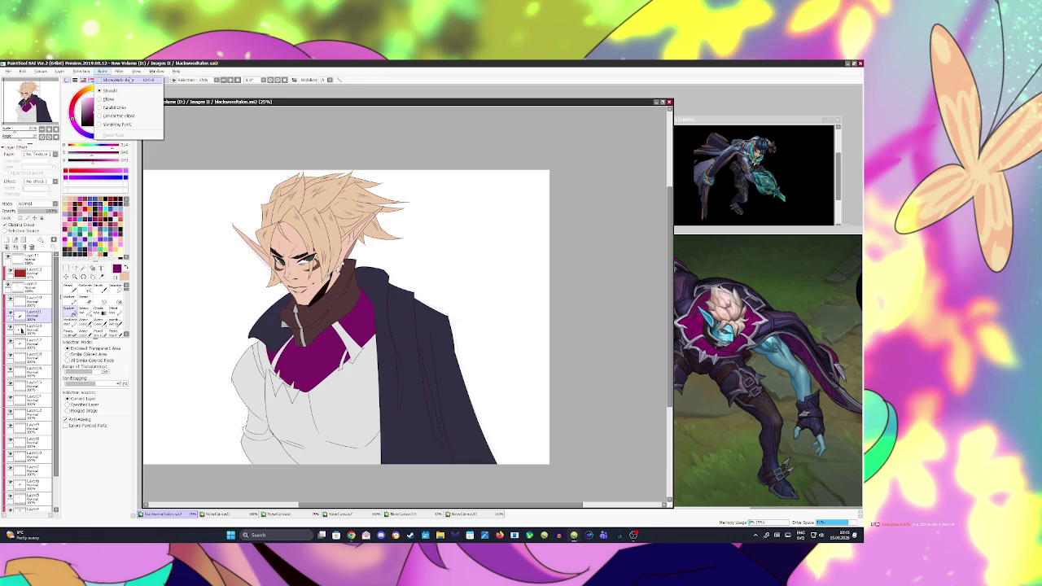
pyautogui.click(130, 80)
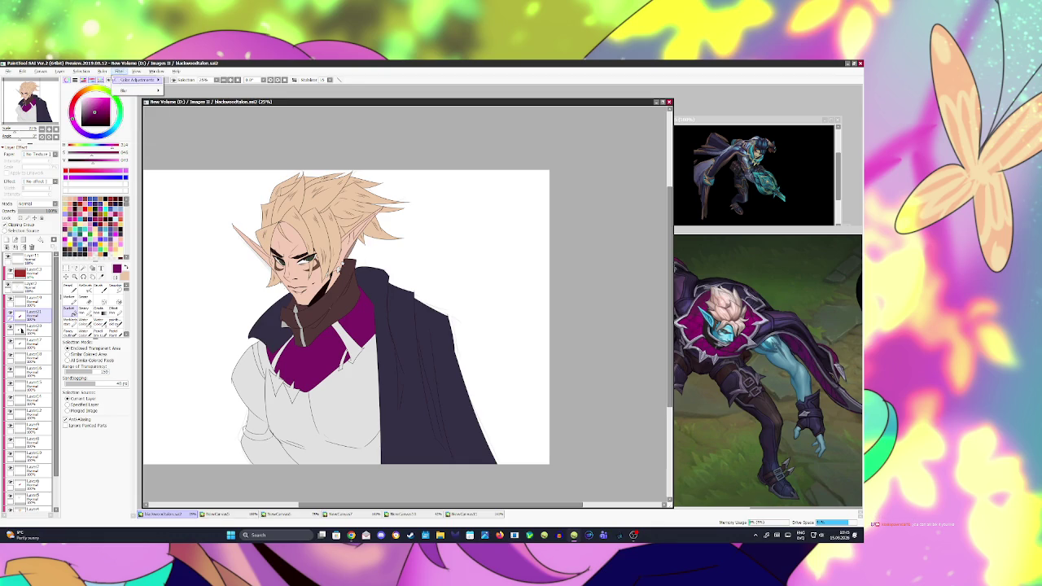
pyautogui.click(81, 72)
pyautogui.click(102, 71)
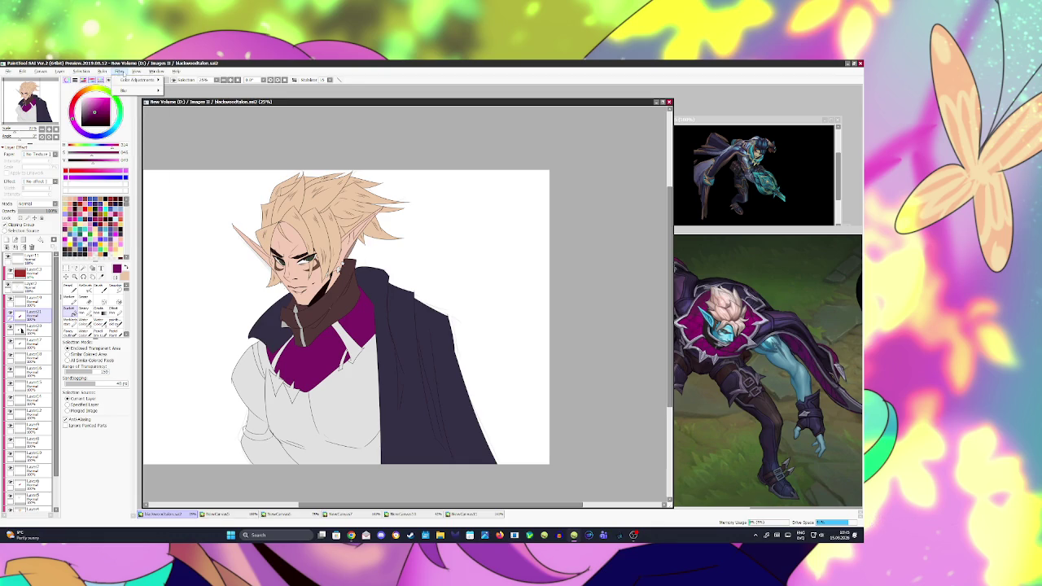
pyautogui.click(135, 72)
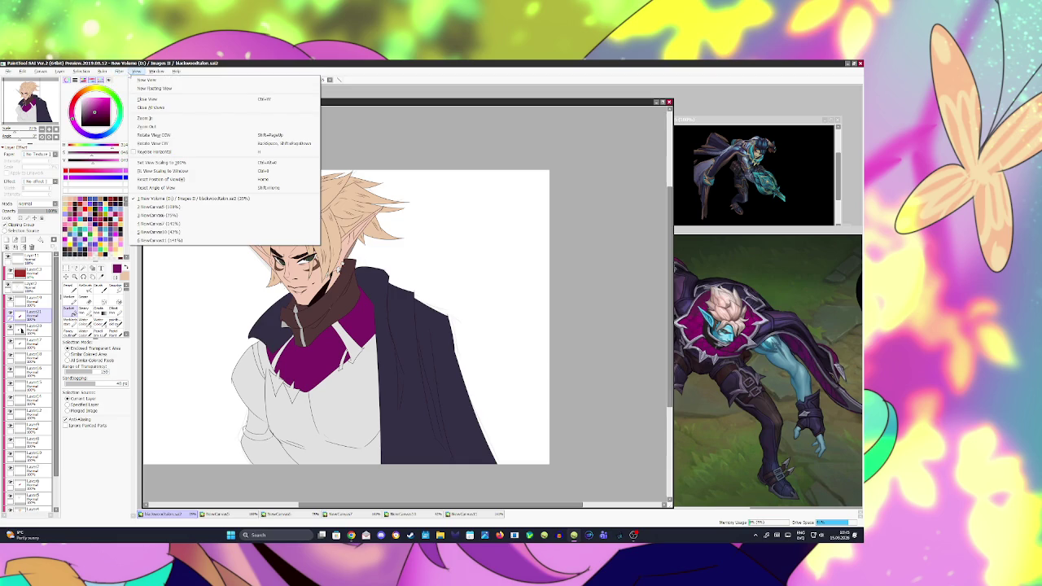
pyautogui.click(135, 72)
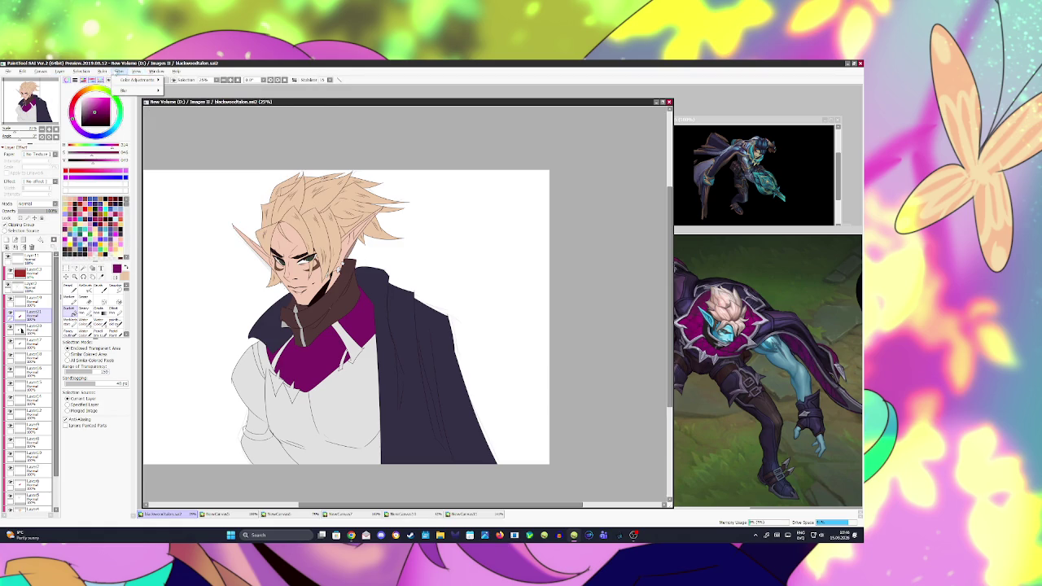
pyautogui.moveTo(137, 80)
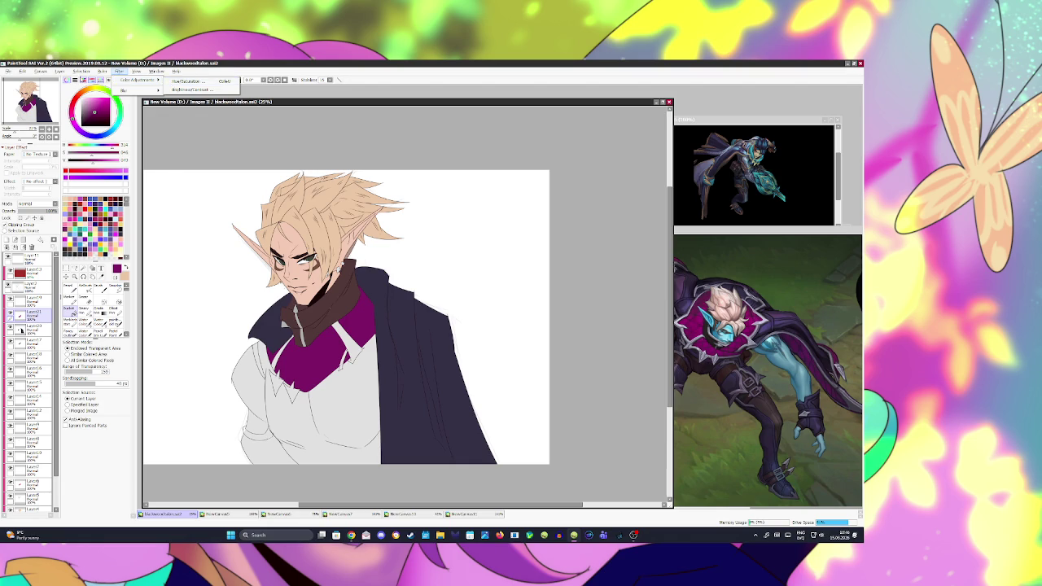
pyautogui.click(105, 72)
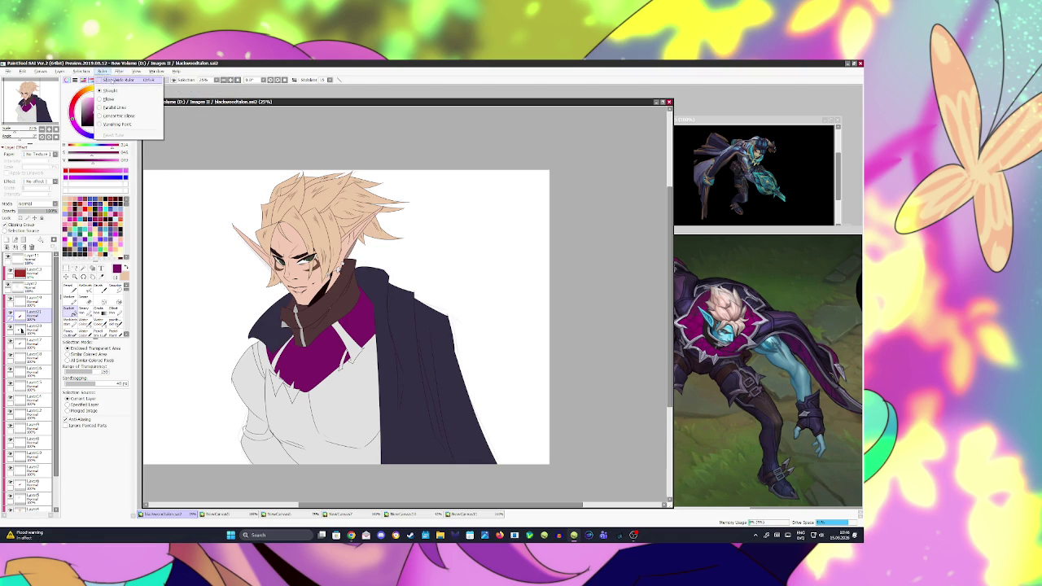
# - Nudge the magenta chest panel's hue with Hue/Saturation and save the drawing
pyautogui.click(196, 81)
pyautogui.moveTo(567, 441)
pyautogui.mouseDown()
pyautogui.moveTo(582, 442)
pyautogui.moveTo(567, 439)
pyautogui.mouseUp()
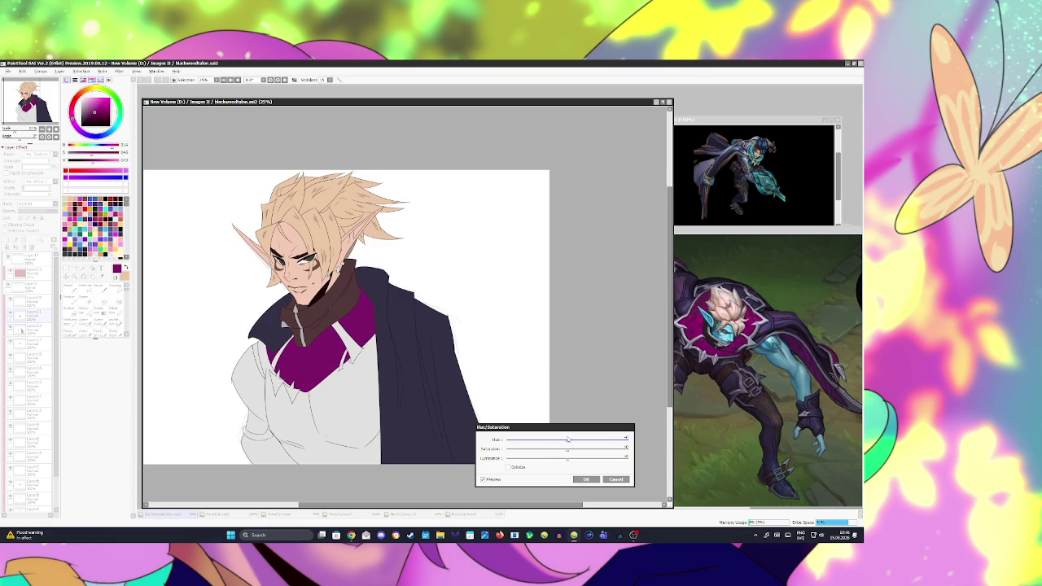
pyautogui.click(586, 480)
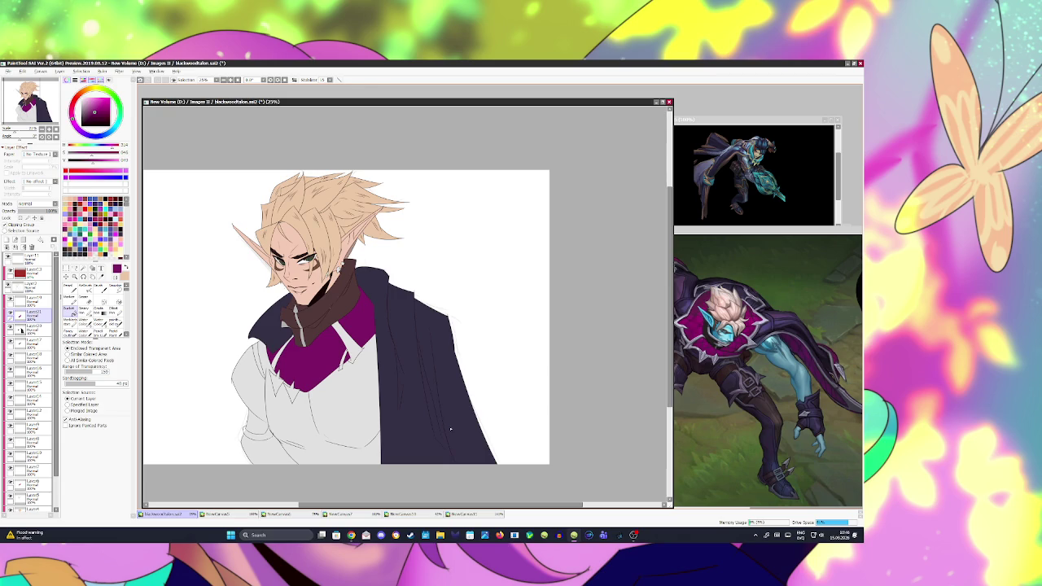
pyautogui.hotkey('ctrl', 's')
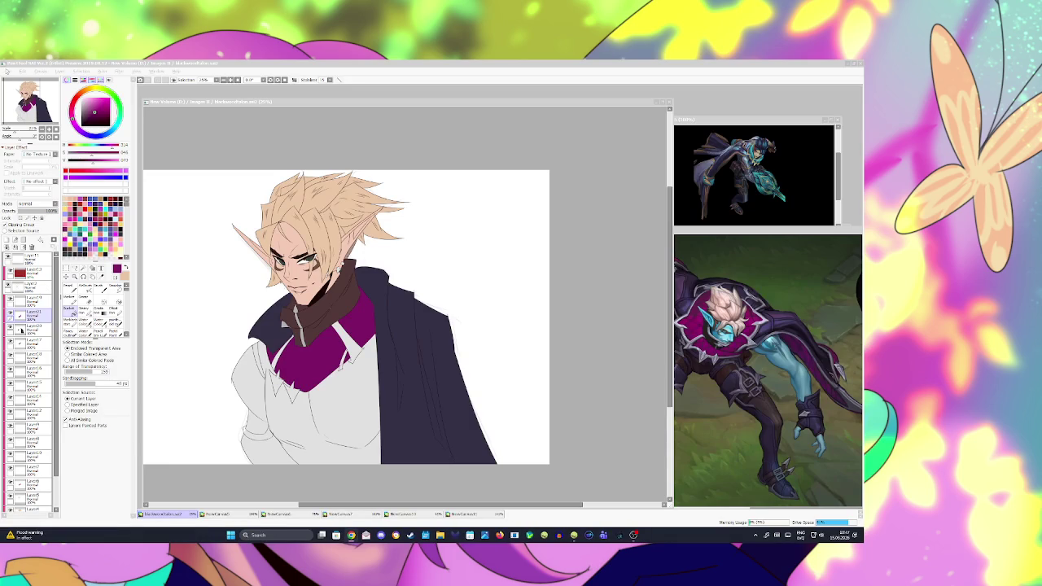
pyautogui.click(8, 71)
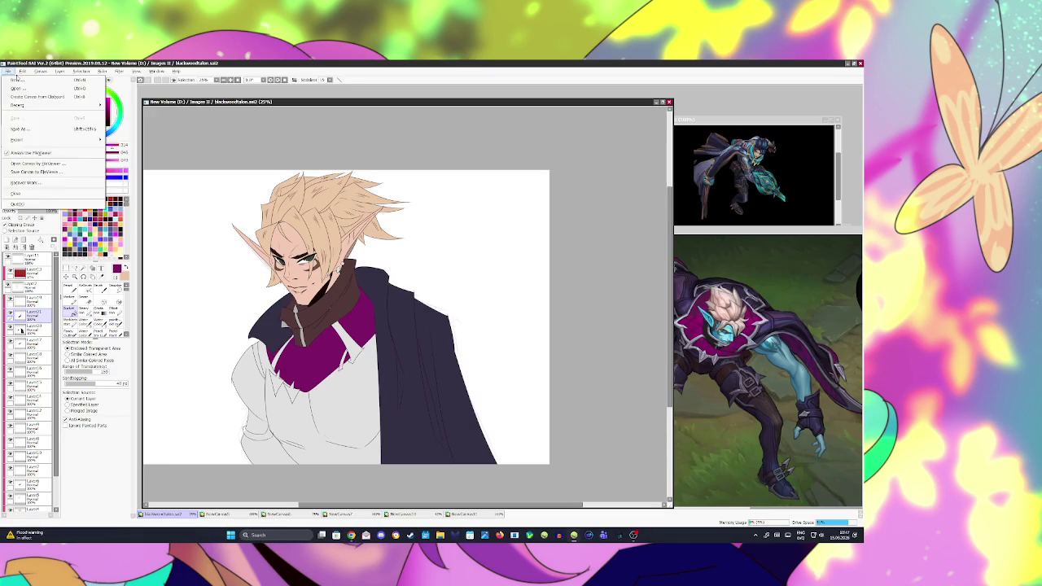
# - Create a canvas from the clipboard collar crop and place it over the game references
pyautogui.click(37, 97)
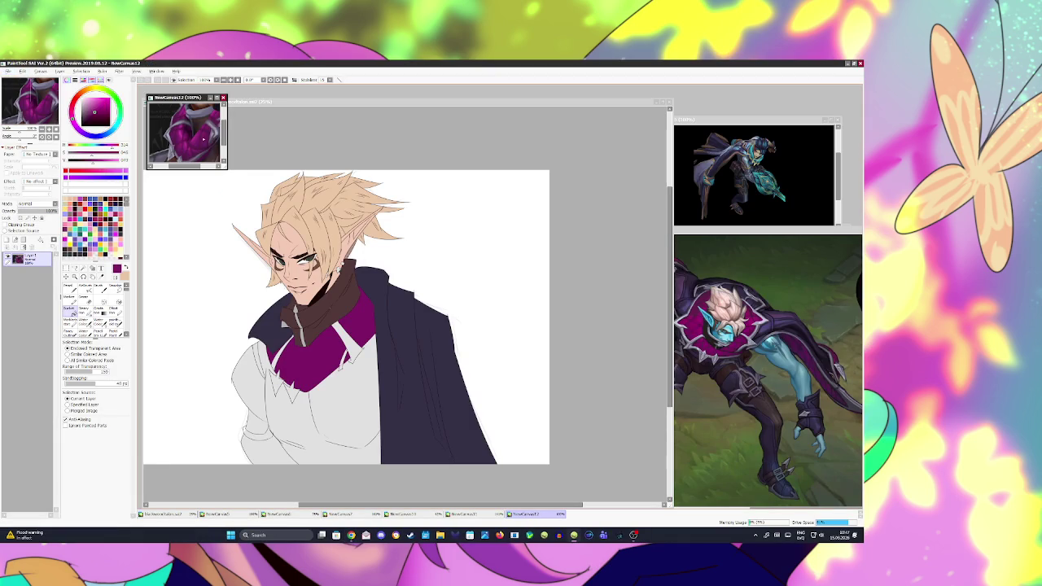
pyautogui.moveTo(165, 96)
pyautogui.mouseDown()
pyautogui.moveTo(623, 272)
pyautogui.moveTo(757, 348)
pyautogui.mouseUp()
pyautogui.click(846, 477)
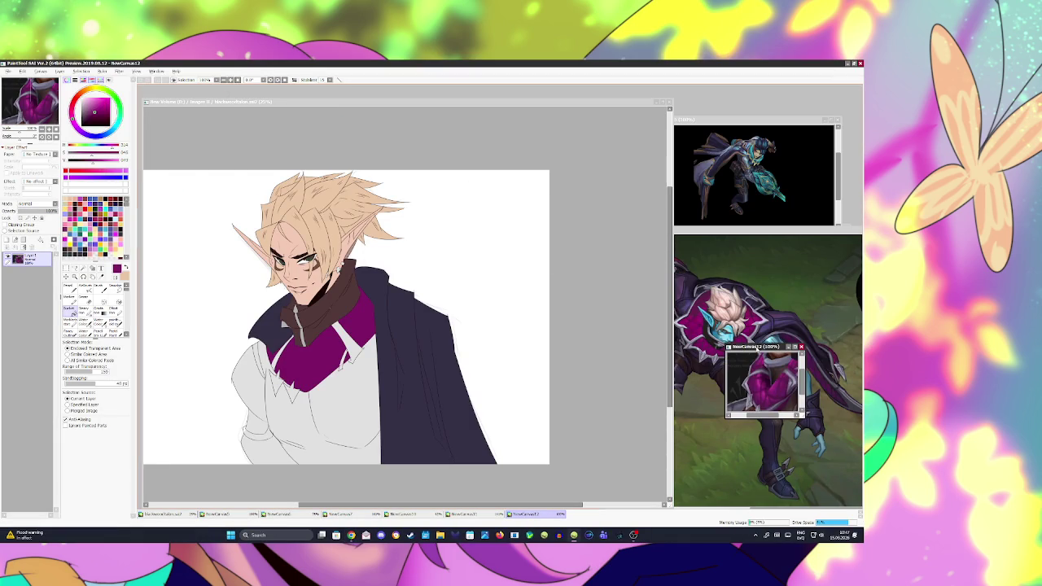
pyautogui.scroll(2, 763, 383)
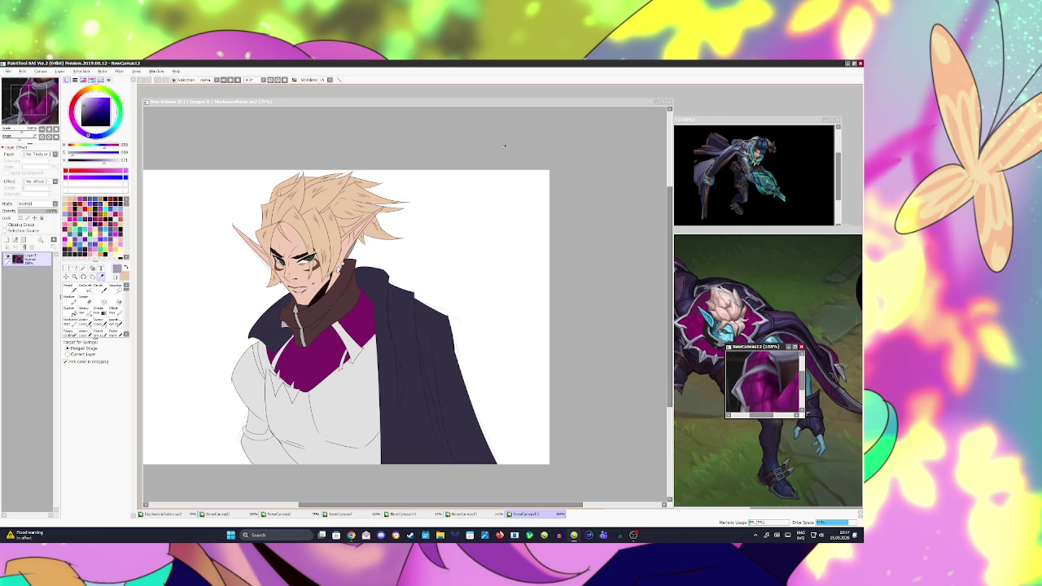
# - Magic-wand the spikes below the collar and fill them grey on a clipped layer
pyautogui.click(430, 101)
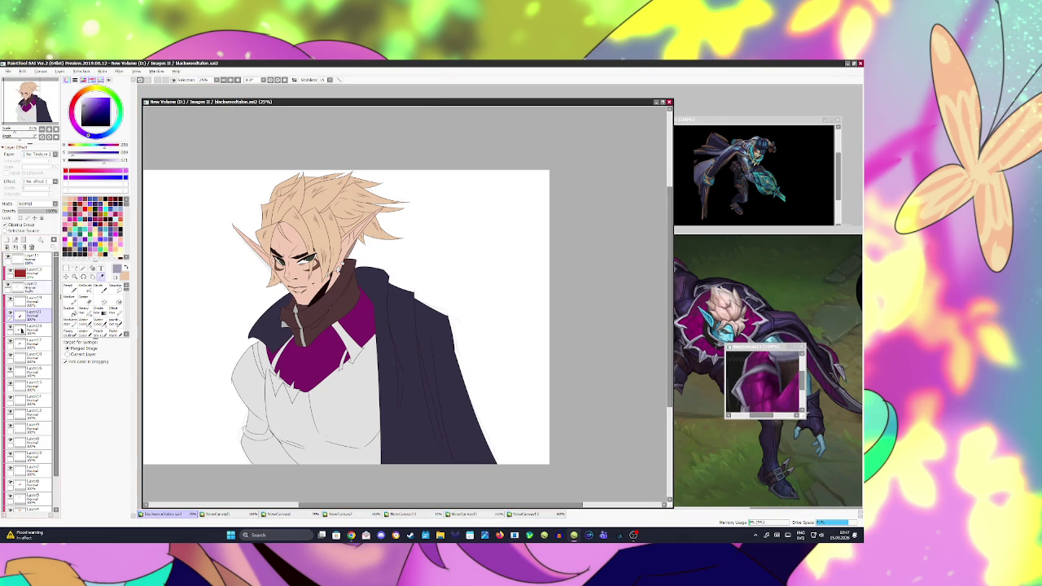
pyautogui.press('w')
pyautogui.click(276, 383)
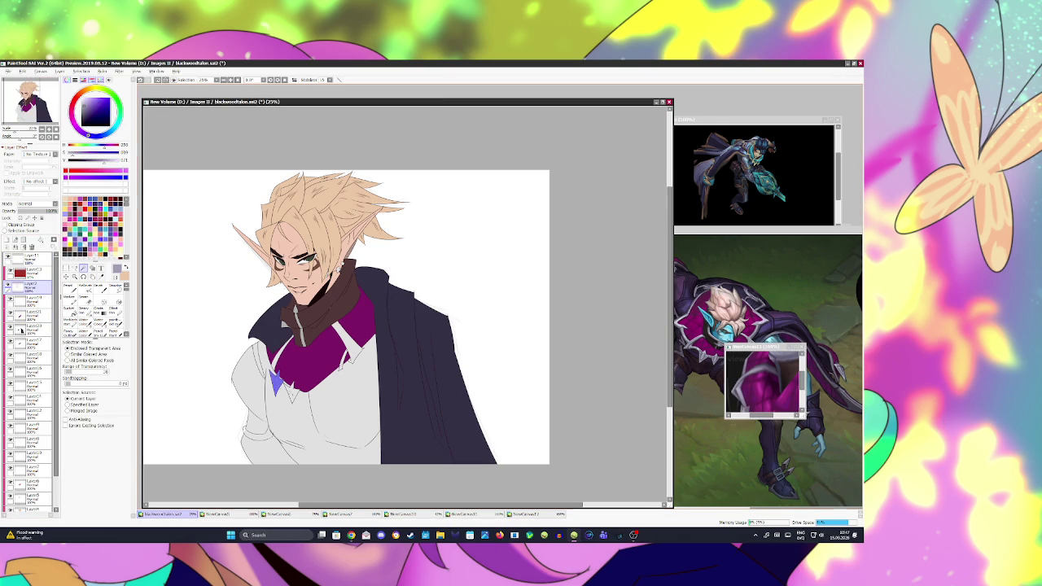
pyautogui.click(282, 354)
pyautogui.click(26, 315)
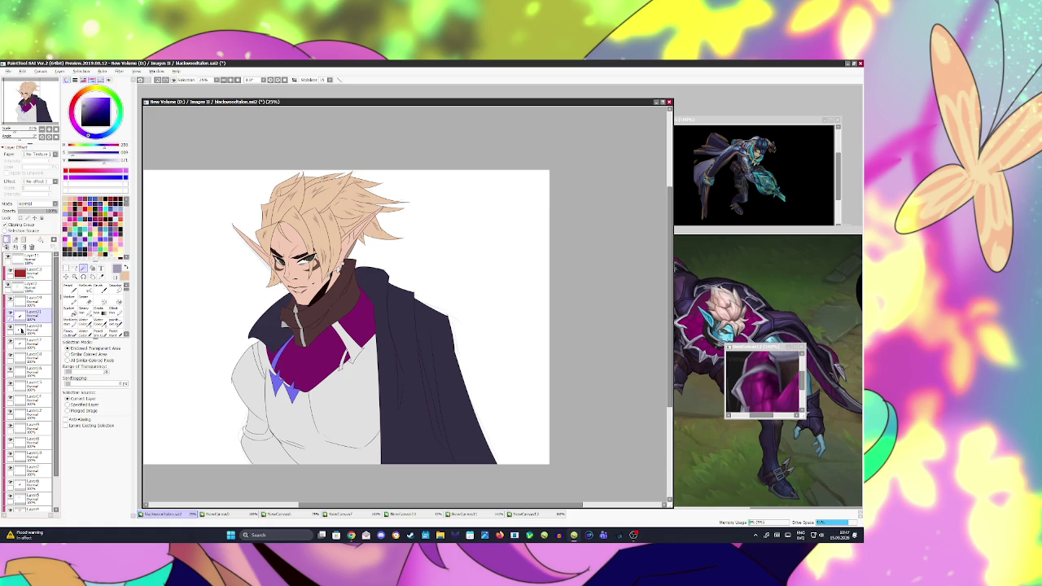
pyautogui.click(284, 383)
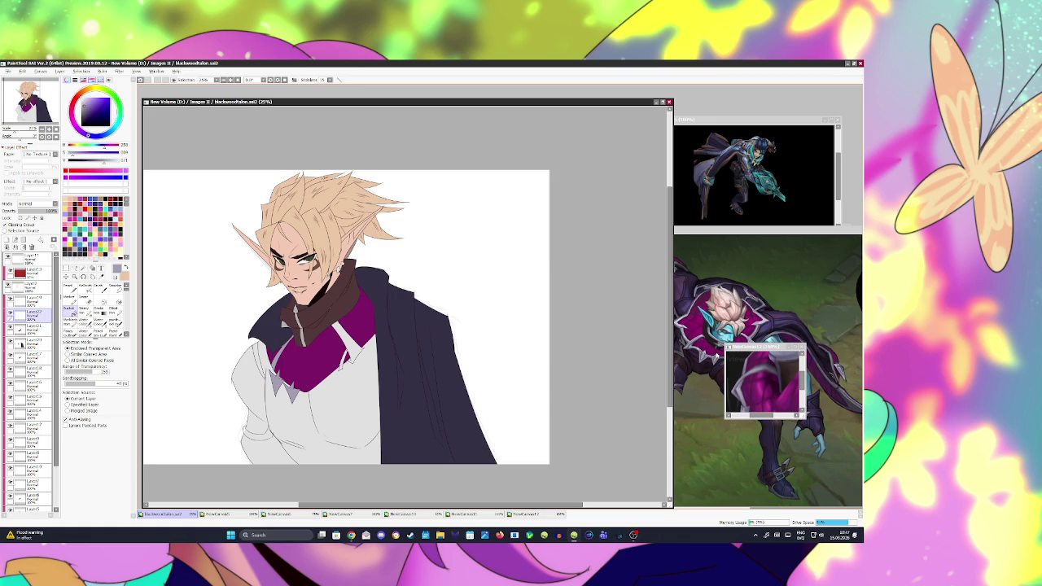
# - Bucket-fill the collar stripe blue on a higher layer, darkening its lower part
pyautogui.click(33, 285)
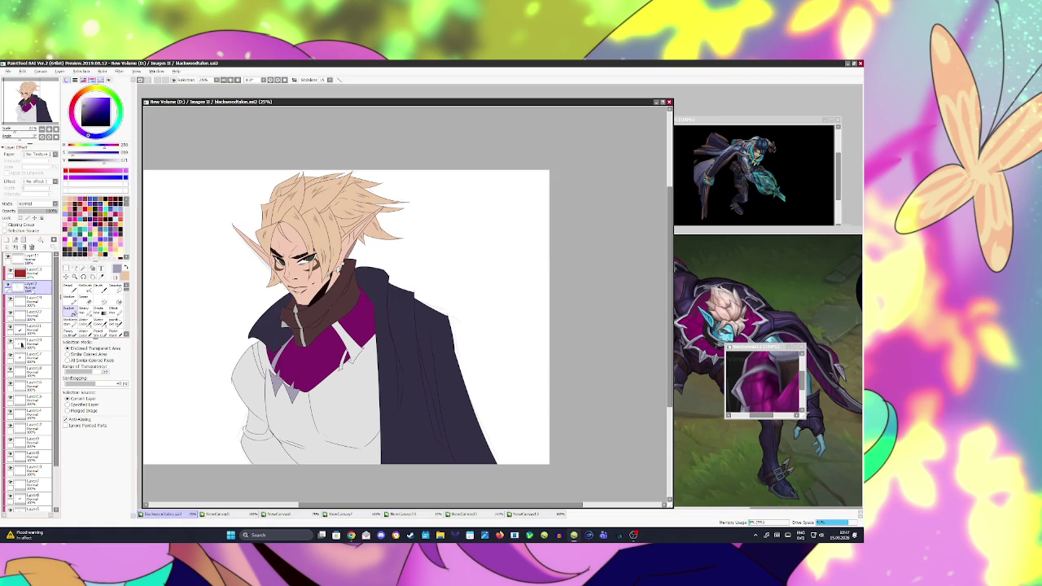
pyautogui.click(346, 342)
pyautogui.click(342, 361)
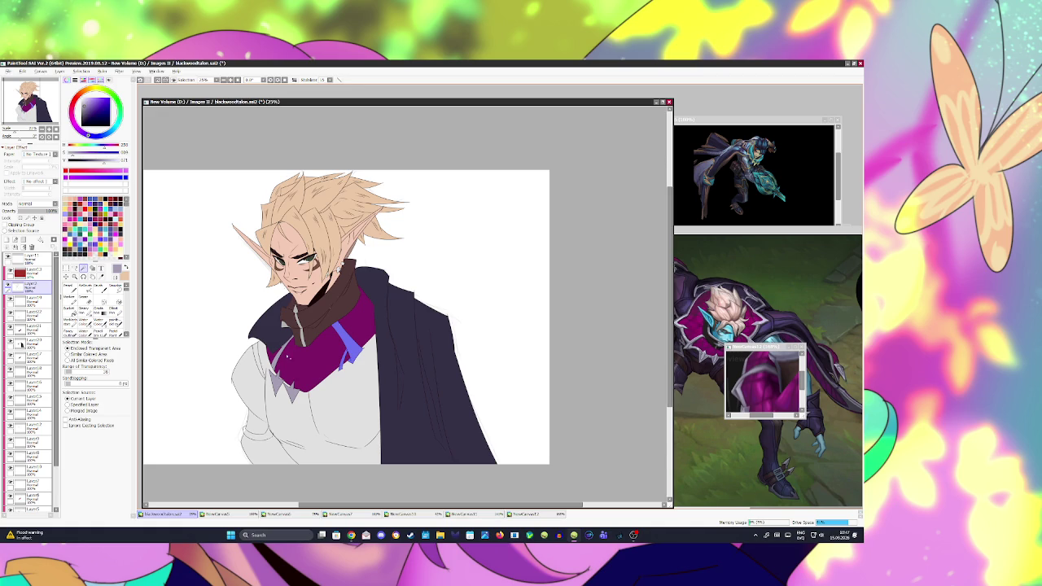
# - Refill the blue collar stripes with the new colour on a new layer and save
pyautogui.click(6, 245)
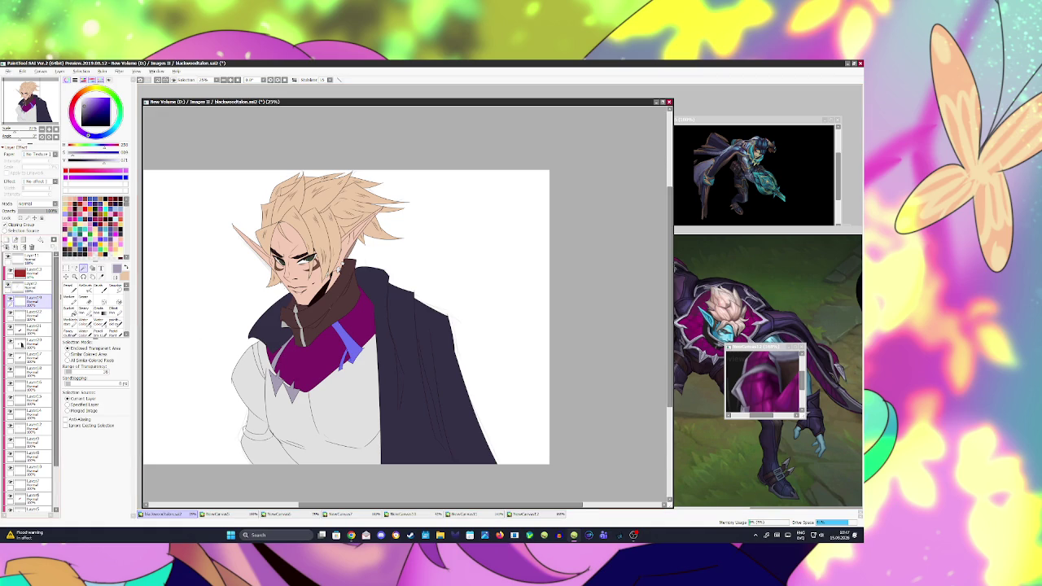
pyautogui.moveTo(352, 325); pyautogui.dragTo(341, 364)
pyautogui.hotkey('ctrl', 's')
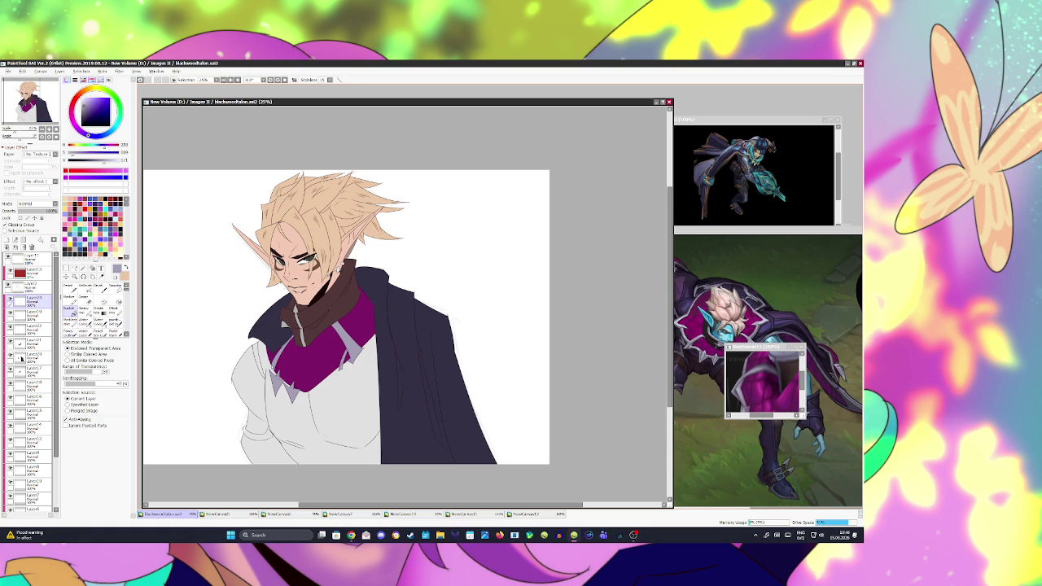
pyautogui.click(31, 285)
# - Draw black ridged pattern lines across the magenta collar with the pen and save
pyautogui.press('n')
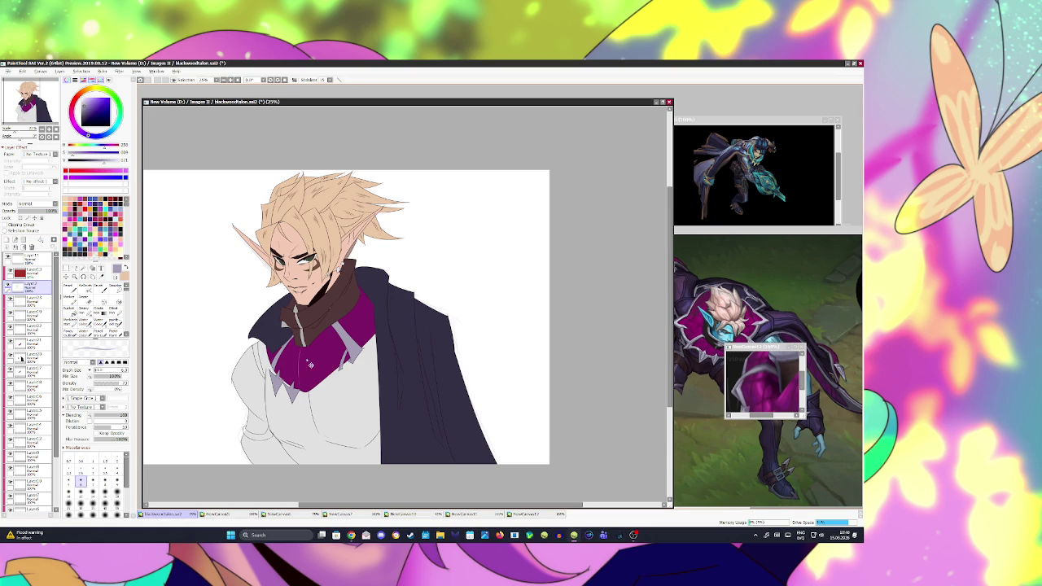
pyautogui.click(81, 128)
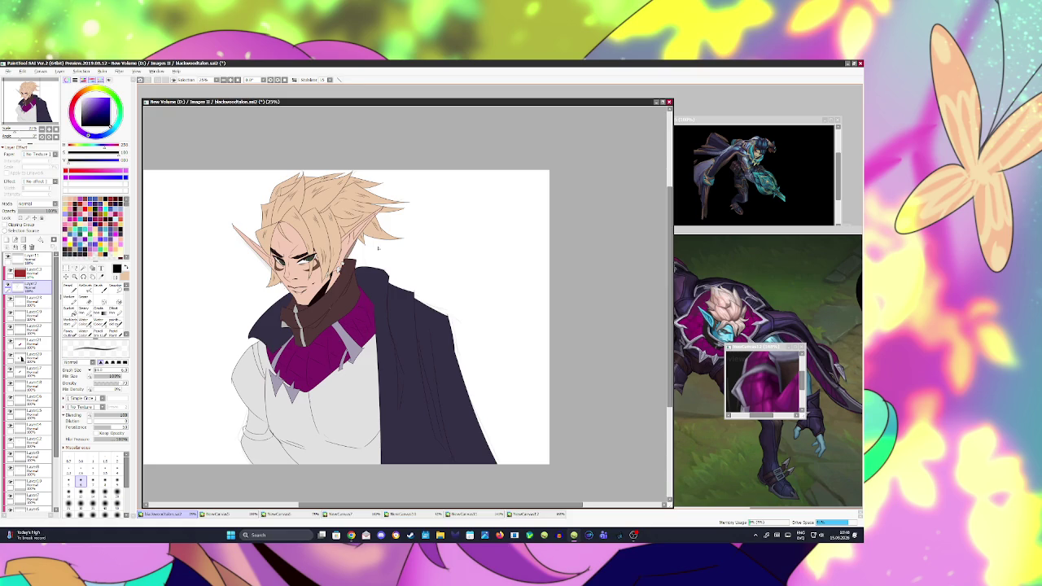
pyautogui.hotkey('ctrl', 's')
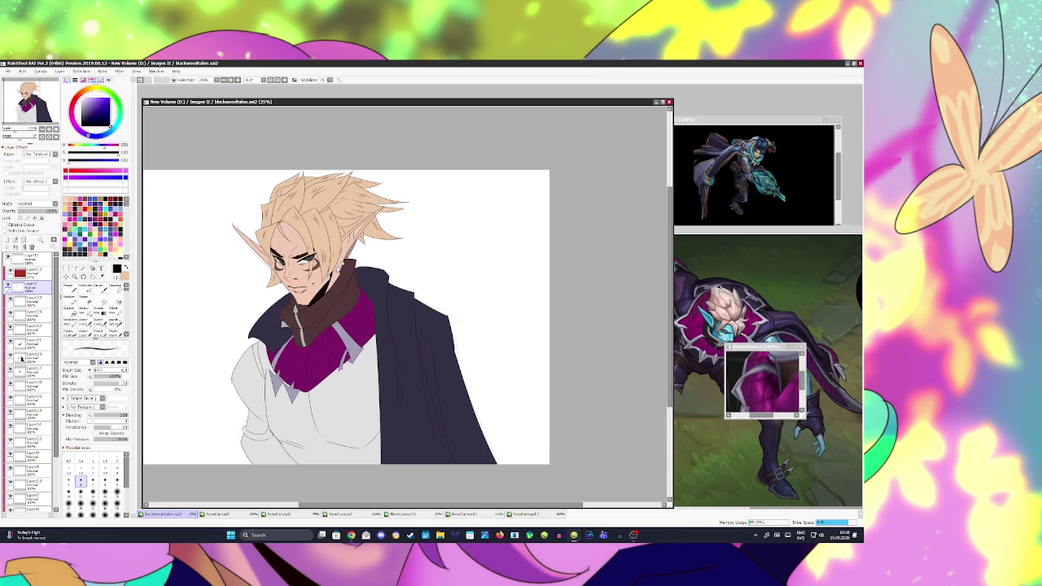
pyautogui.click(350, 535)
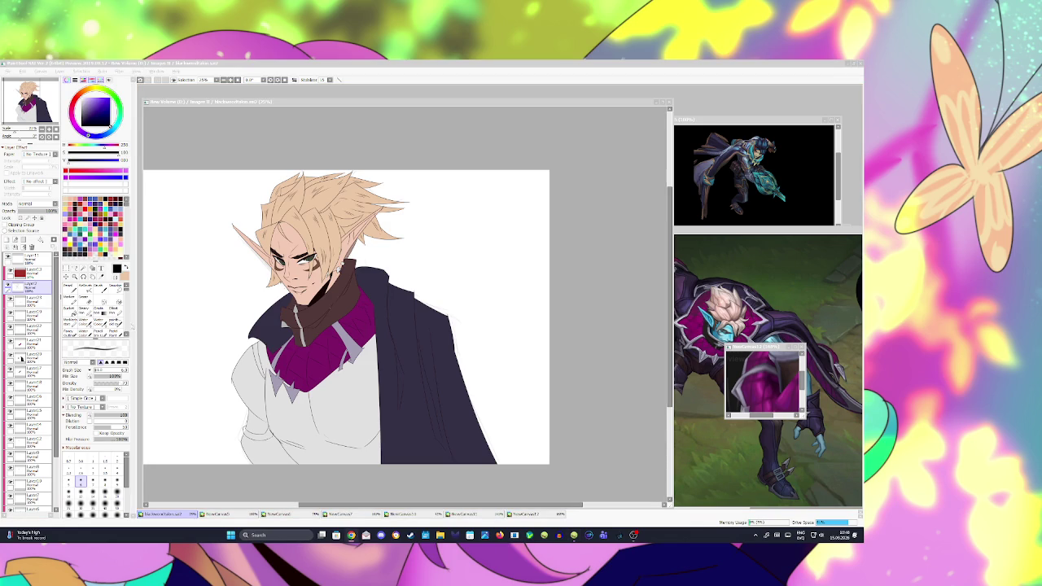
# - Select the left sleeve area and fill it dark brown on a lower layer
pyautogui.click(222, 379)
pyautogui.moveTo(244, 429); pyautogui.dragTo(272, 437)
pyautogui.scroll(-3, 32, 407)
pyautogui.click(28, 490)
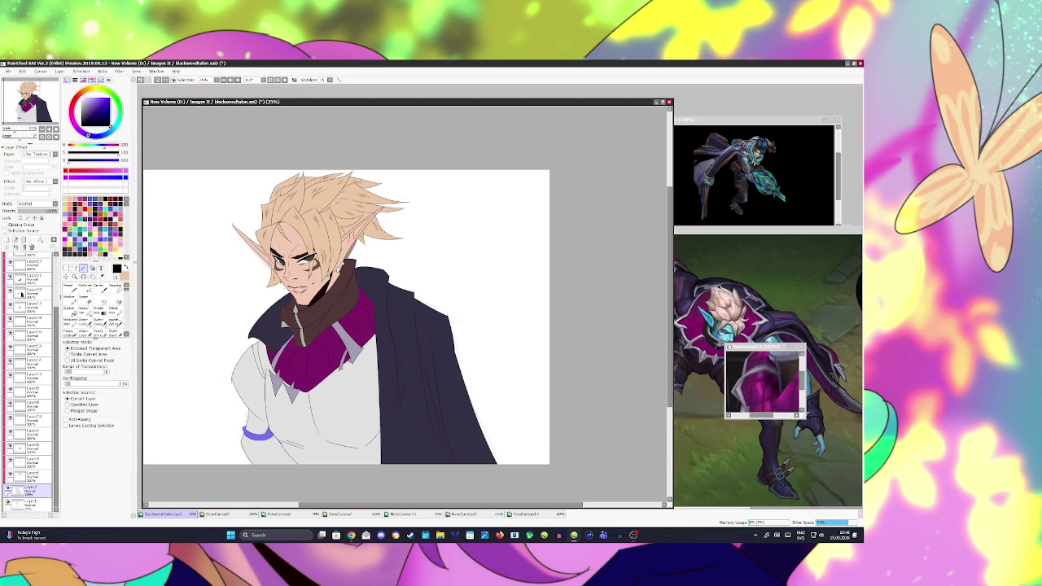
pyautogui.click(68, 311)
pyautogui.click(254, 431)
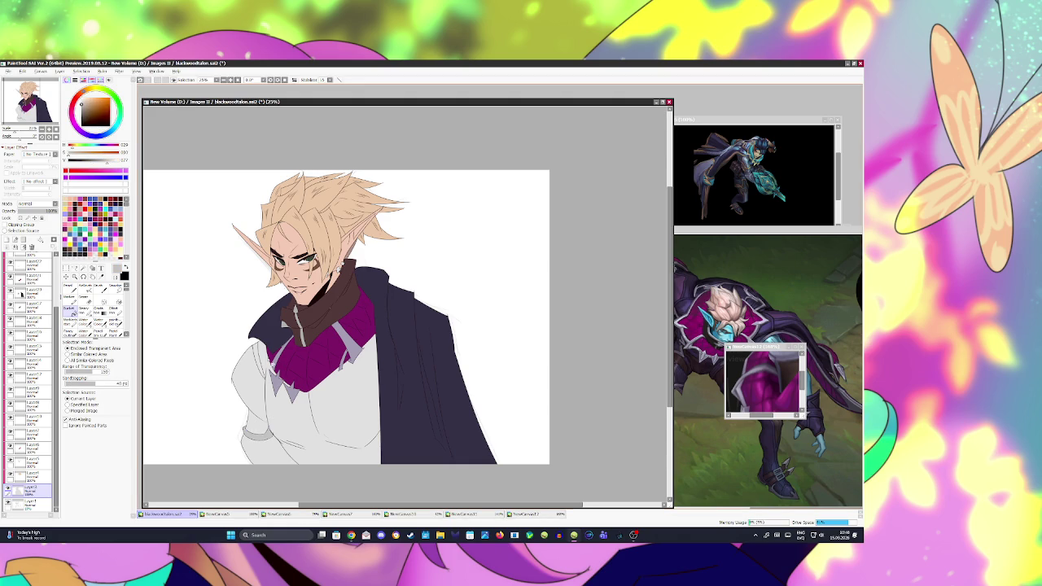
pyautogui.scroll(3, 33, 366)
pyautogui.click(36, 283)
# - Magic-wand the bare upper arm, pick a beige skin tone, and snip a reference screenshot
pyautogui.click(83, 267)
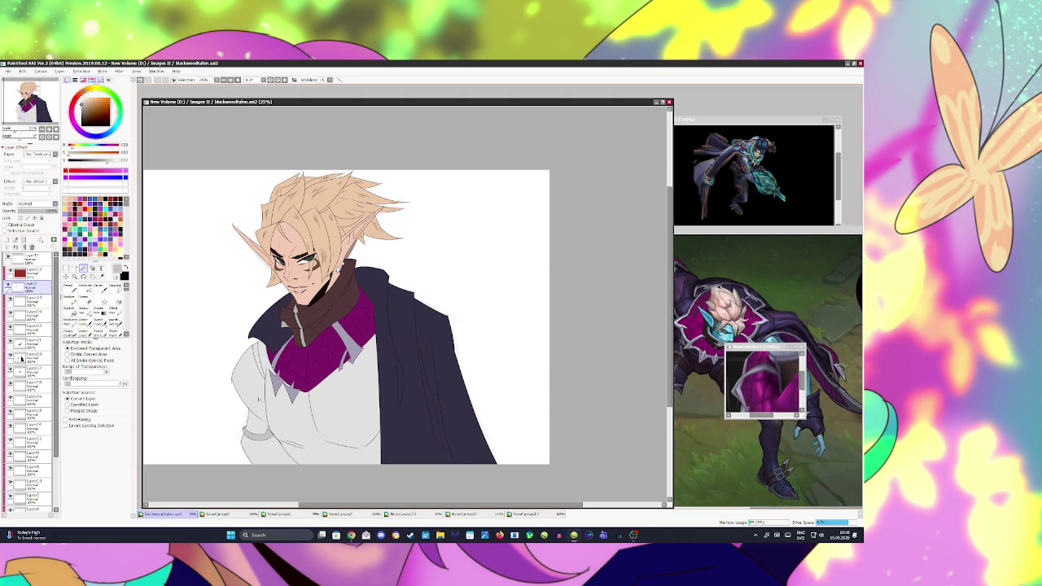
pyautogui.click(257, 423)
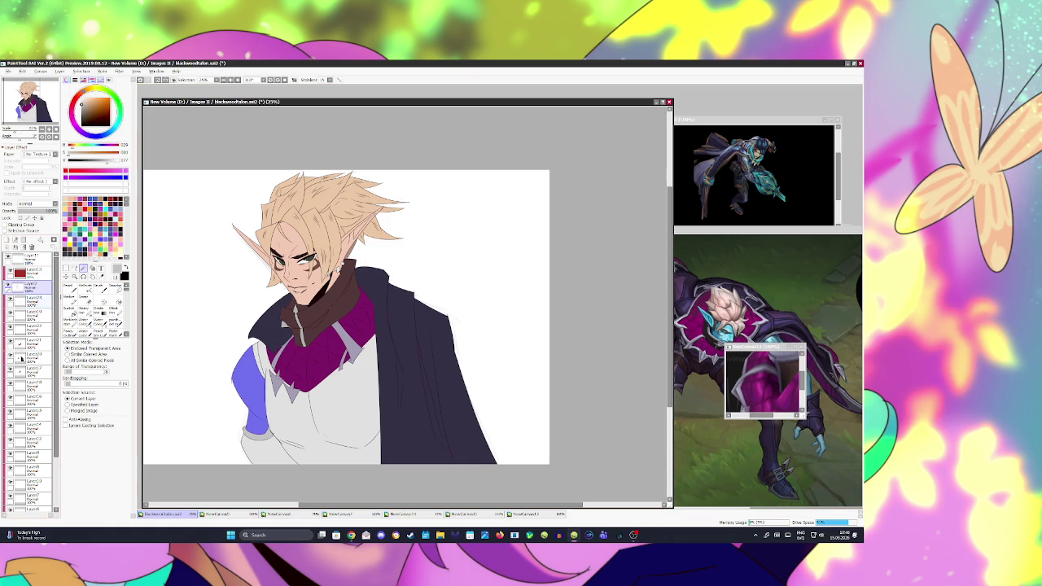
pyautogui.click(33, 300)
pyautogui.keyDown('alt'); pyautogui.click(303, 286); pyautogui.keyUp('alt')
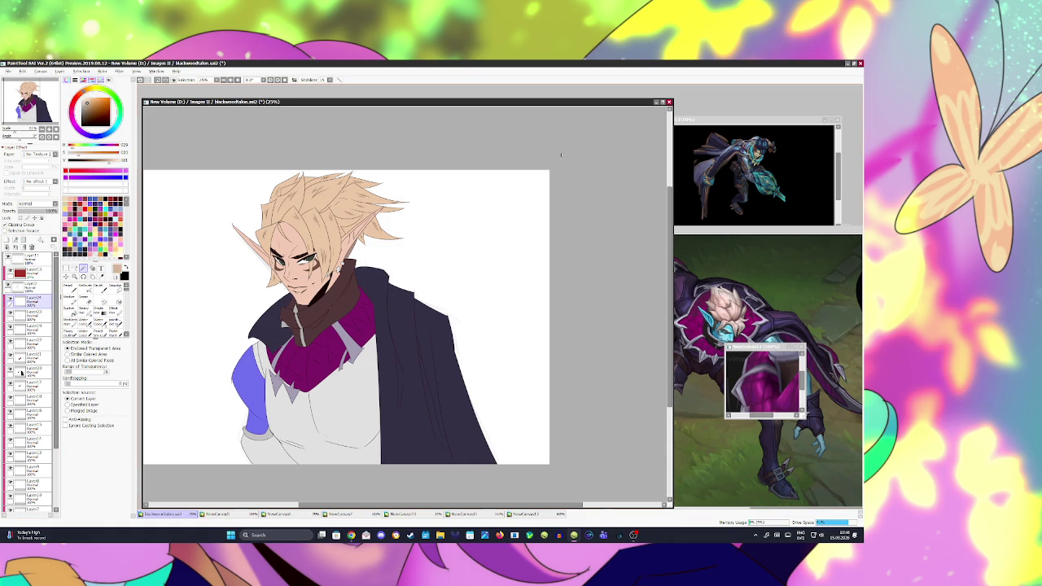
pyautogui.press('super+shift+s')
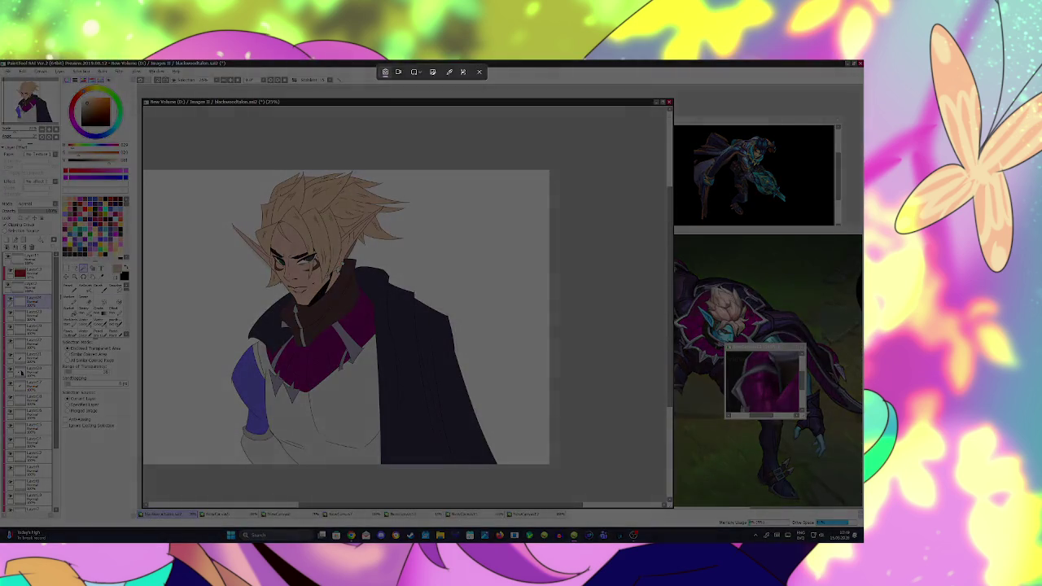
pyautogui.press('Escape')
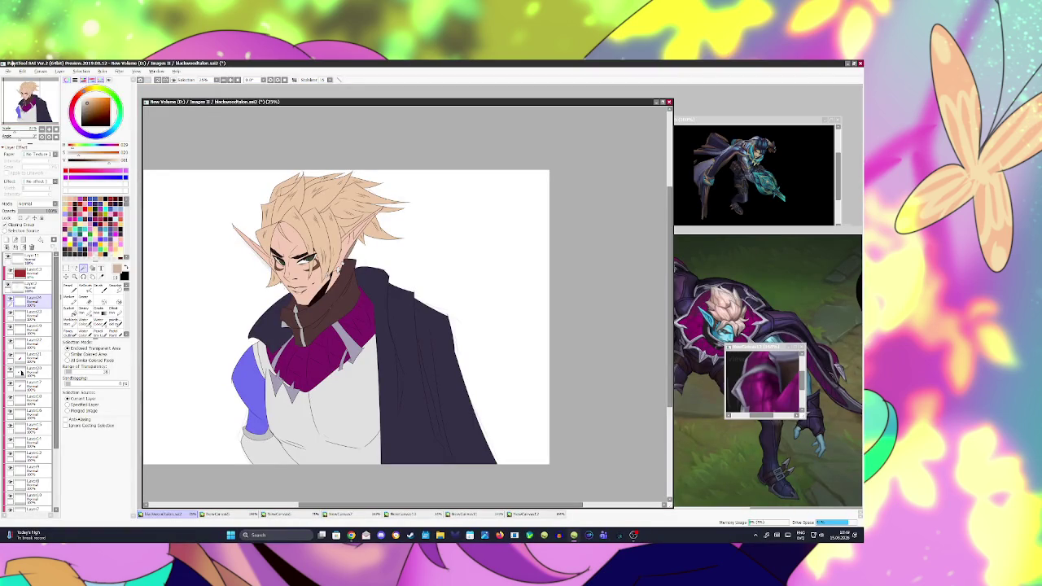
pyautogui.click(8, 71)
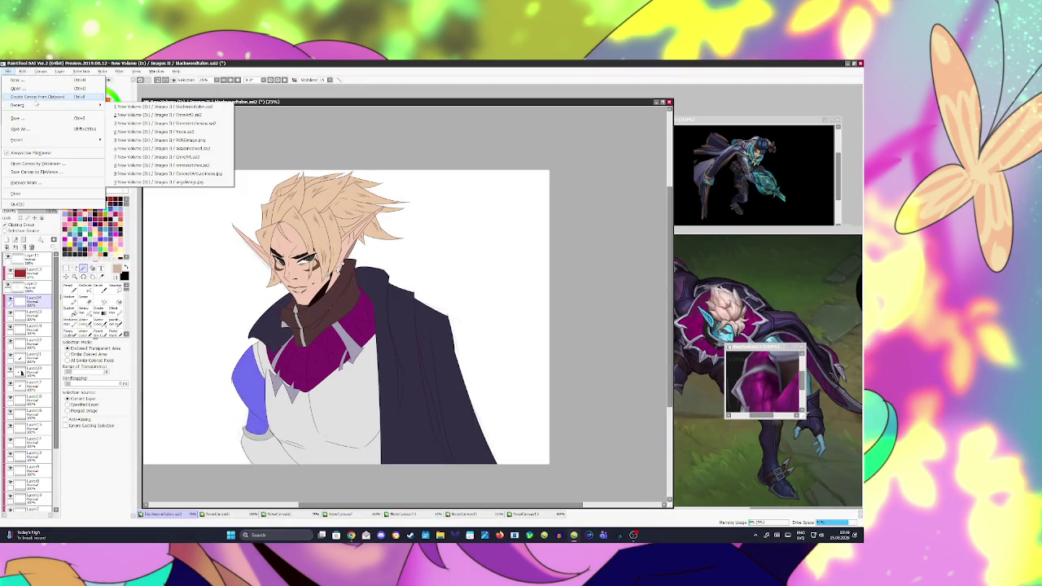
# - Open the screenshot as a canvas, sample its arm colour, and fill the bare arm
pyautogui.click(45, 99)
pyautogui.moveTo(209, 116); pyautogui.dragTo(734, 352)
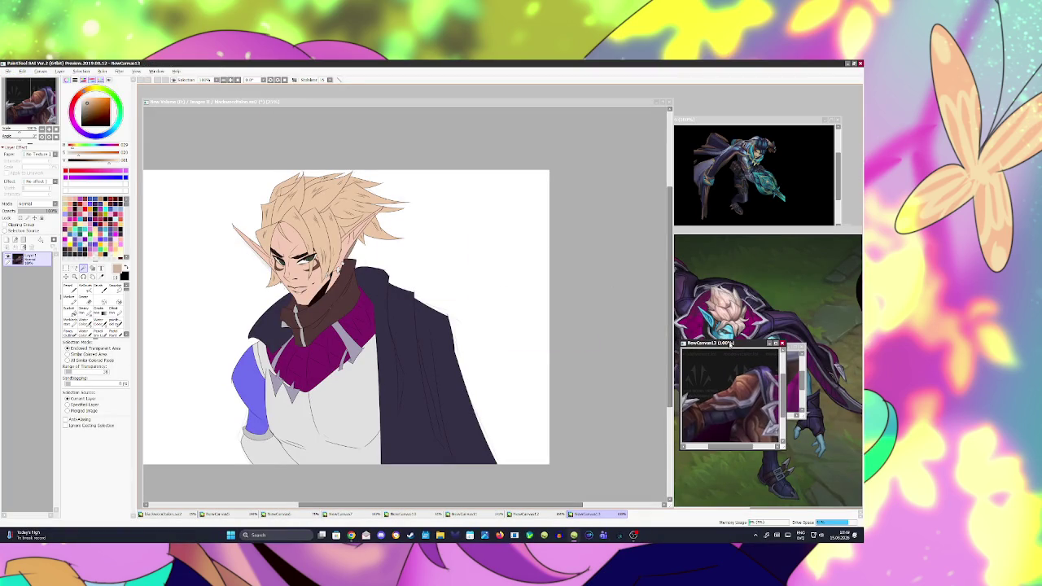
pyautogui.keyDown('alt'); pyautogui.click(743, 389); pyautogui.keyUp('alt')
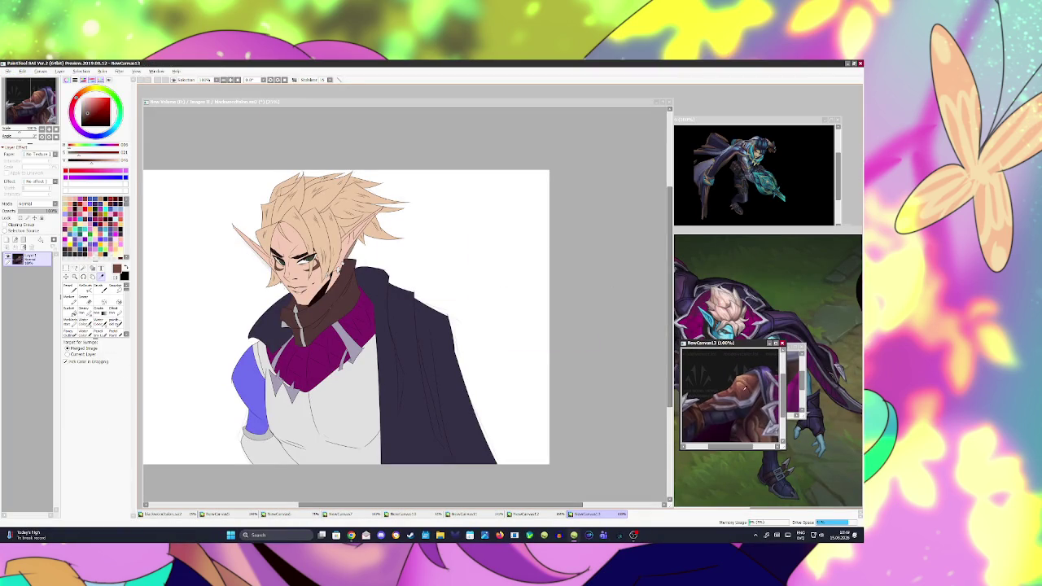
pyautogui.click(425, 108)
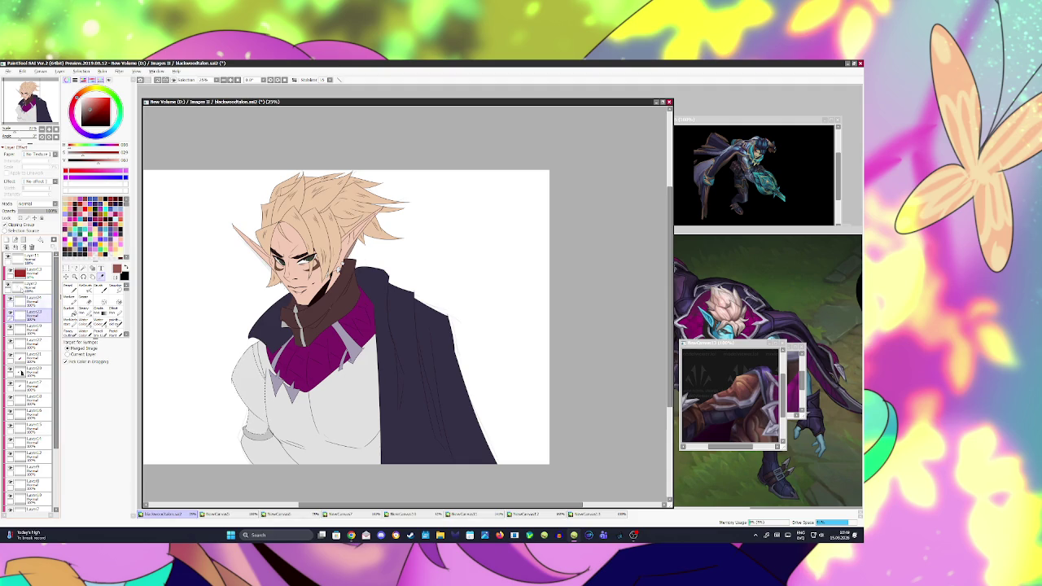
pyautogui.click(69, 307)
pyautogui.click(259, 394)
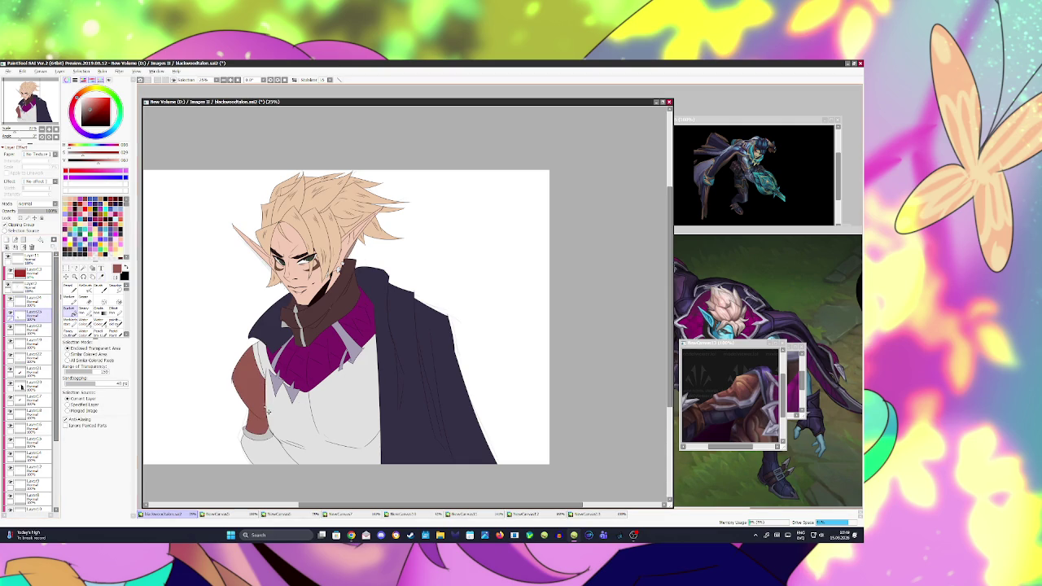
# - Shift the arm fill's hue and lower its saturation to a muted tan
pyautogui.click(119, 71)
pyautogui.click(135, 87)
pyautogui.moveTo(568, 440)
pyautogui.mouseDown()
pyautogui.moveTo(547, 441)
pyautogui.moveTo(578, 458)
pyautogui.moveTo(583, 450)
pyautogui.mouseUp()
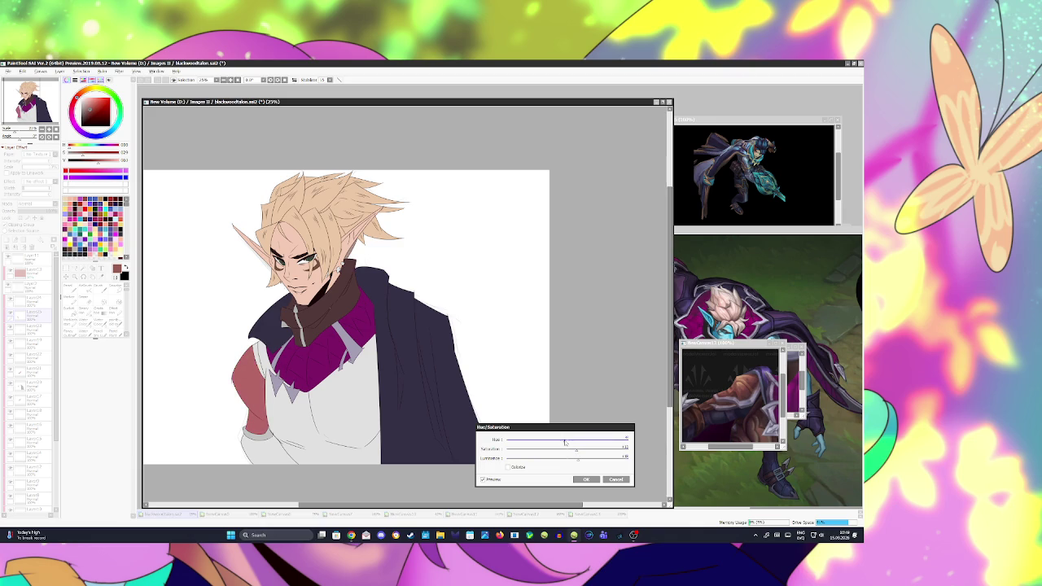
pyautogui.click(578, 460)
pyautogui.moveTo(573, 450); pyautogui.dragTo(548, 450)
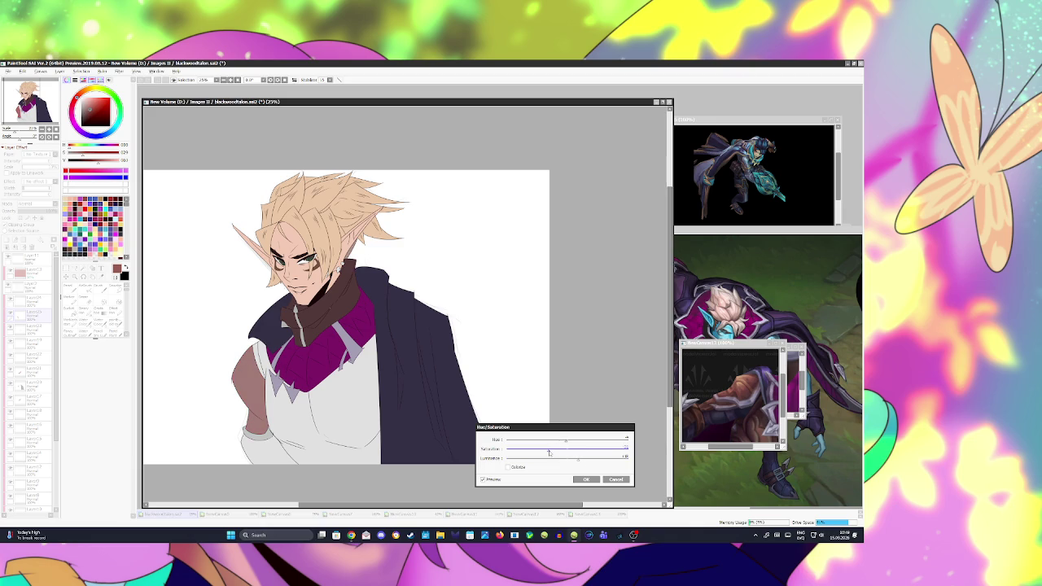
pyautogui.click(586, 479)
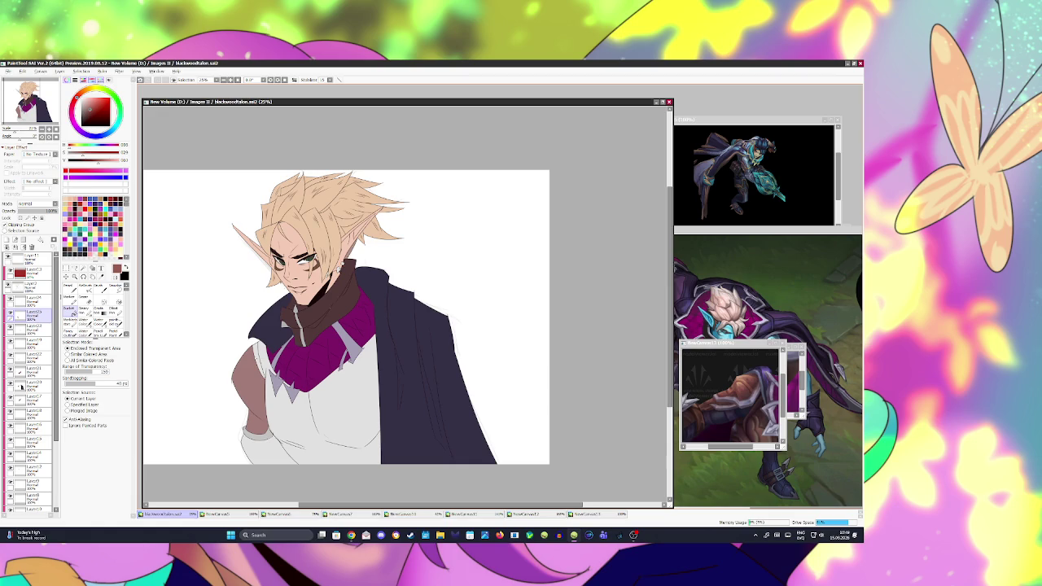
pyautogui.click(33, 286)
pyautogui.click(83, 268)
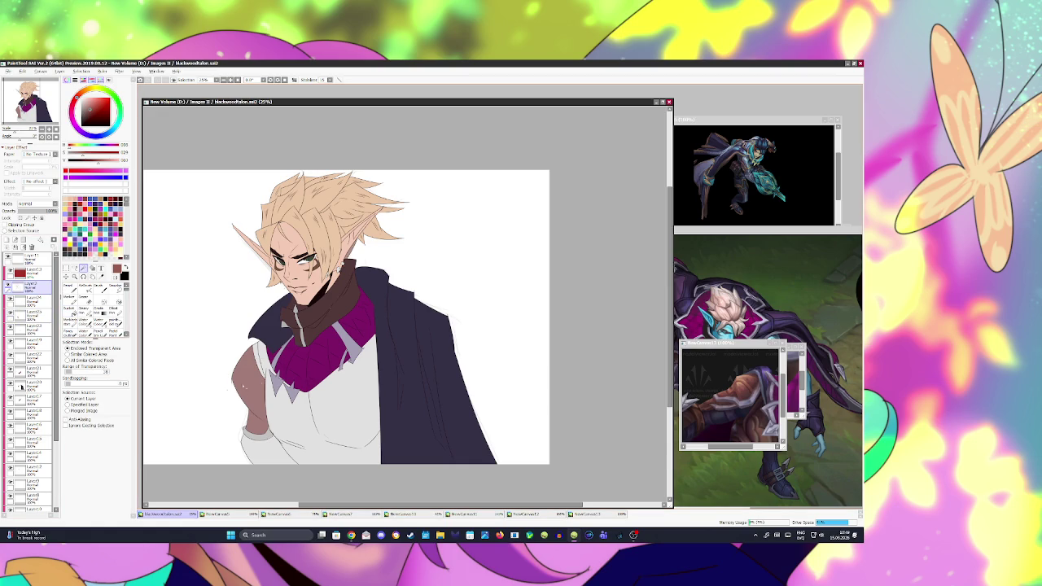
# - Fill the sleeve edge with a sampled darker tone on a new layer
pyautogui.click(259, 364)
pyautogui.click(7, 240)
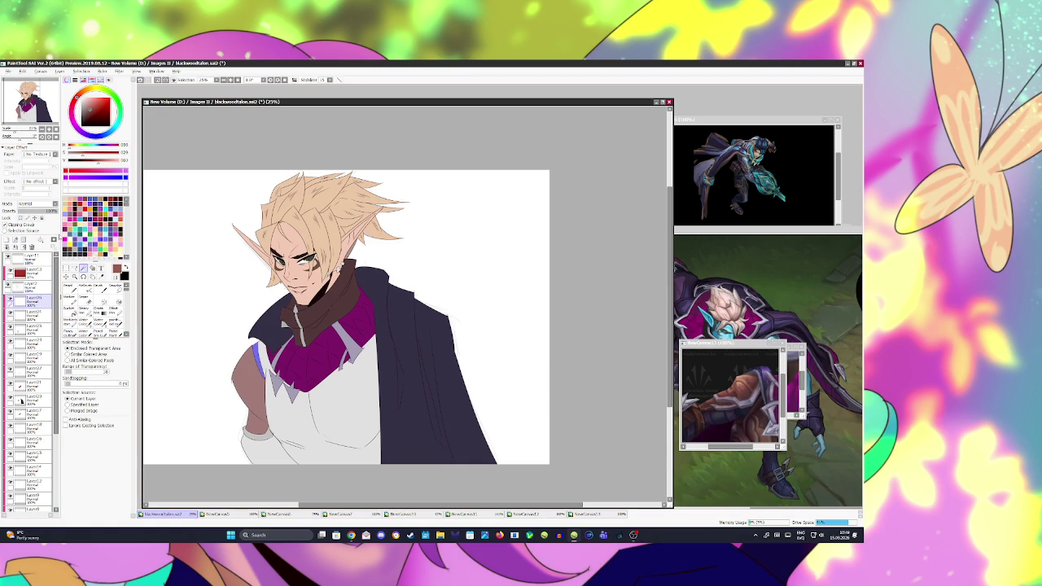
pyautogui.press('alt')
pyautogui.press('b')
pyautogui.click(259, 365)
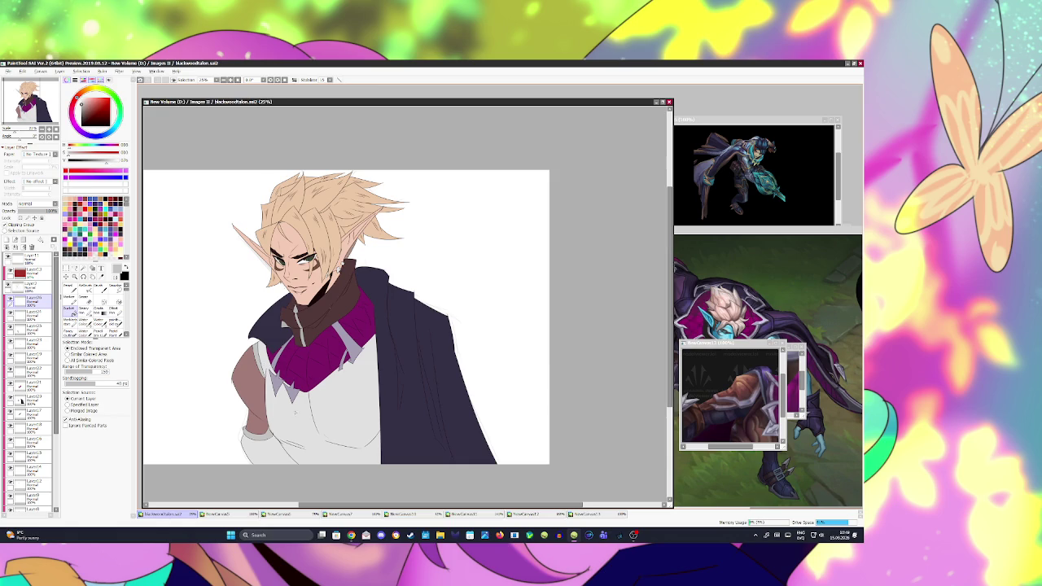
# - Mirror the view and reposition the full game reference image at lower right
pyautogui.press('Insert')
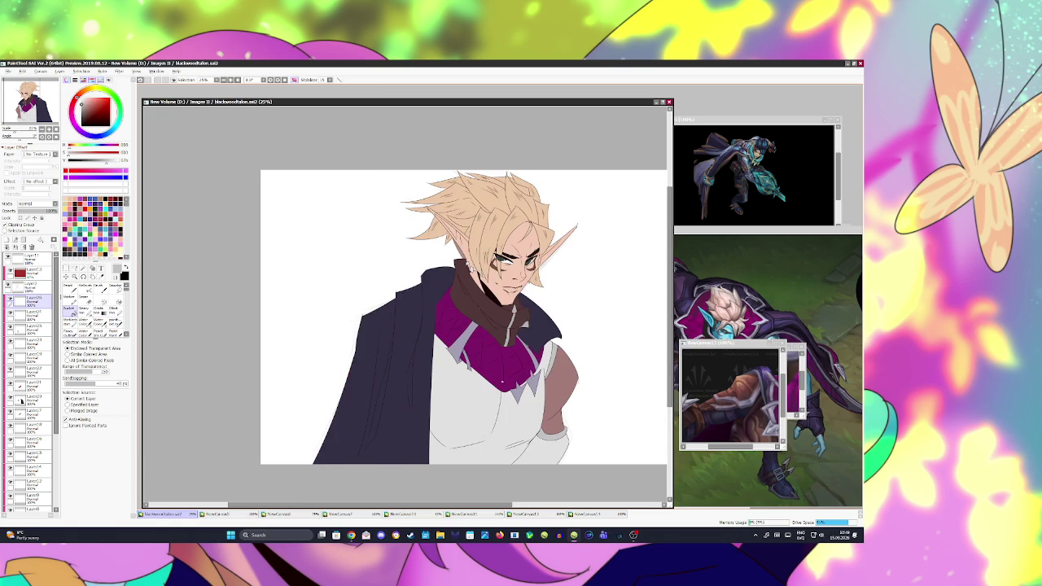
pyautogui.click(779, 346)
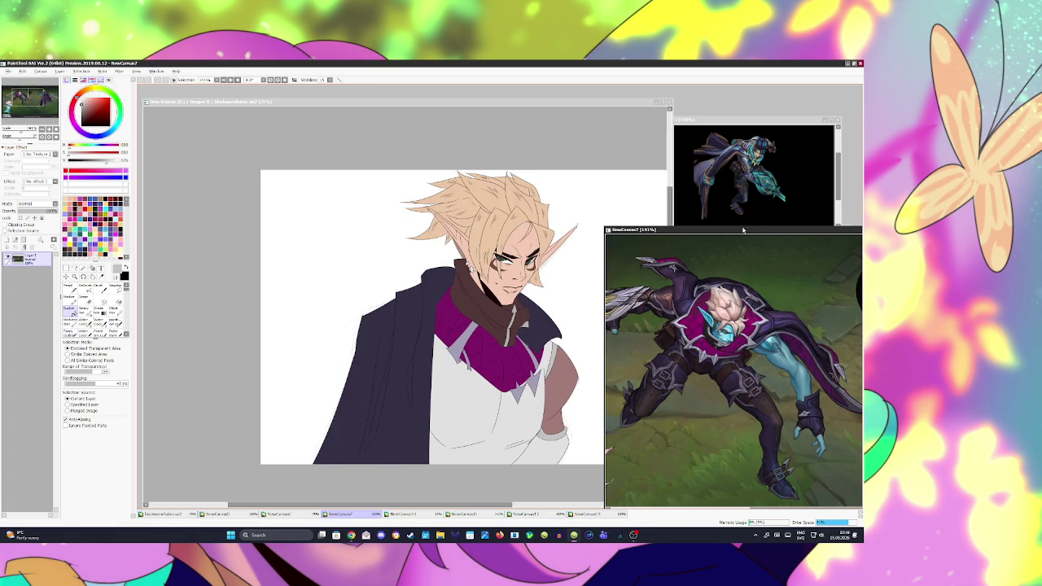
pyautogui.moveTo(743, 231); pyautogui.dragTo(771, 356)
pyautogui.click(167, 514)
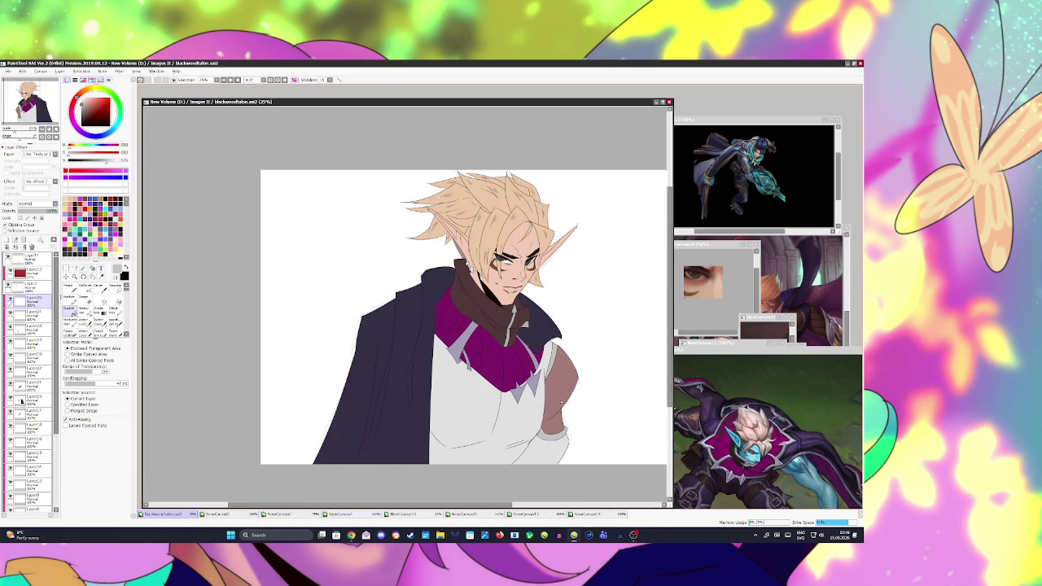
pyautogui.press('Insert')
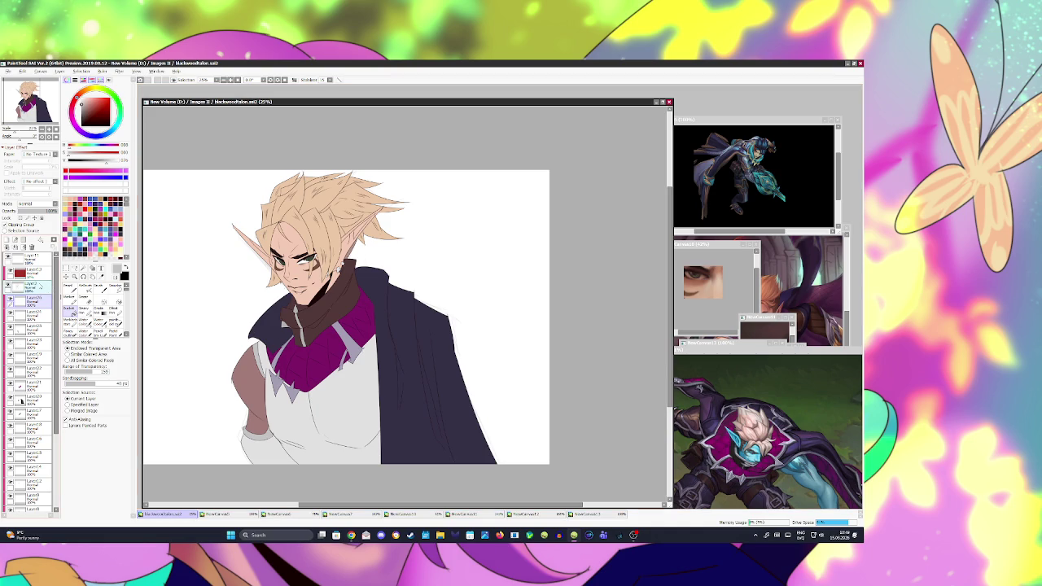
# - Try selecting and painting the wrist cuff, undo the stroke, and save
pyautogui.click(31, 285)
pyautogui.press('w')
pyautogui.click(264, 447)
pyautogui.hotkey('ctrl', 'd')
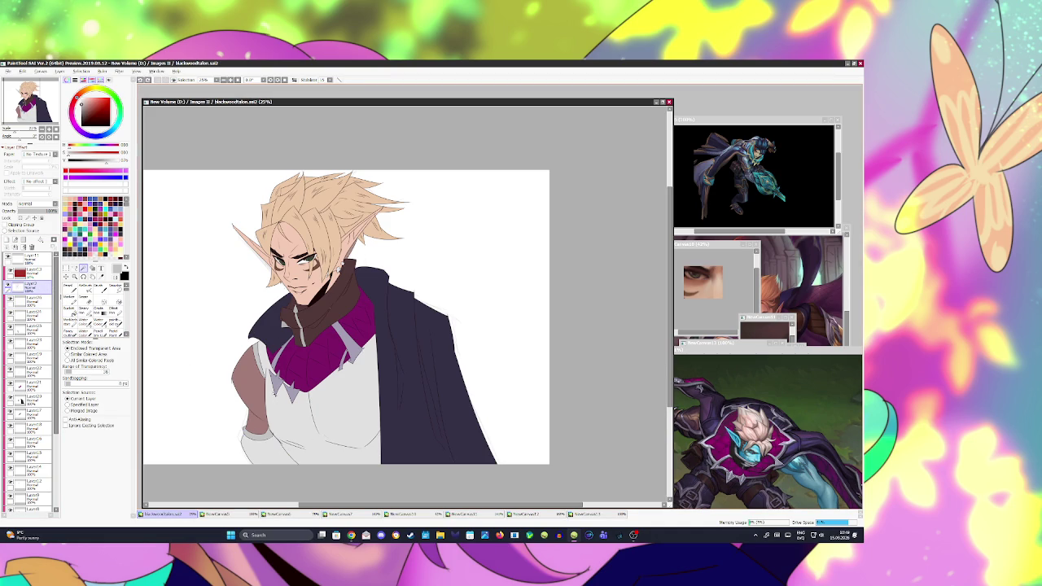
pyautogui.click(268, 452)
pyautogui.hotkey('ctrl', 'd')
pyautogui.press('x')
pyautogui.press('b')
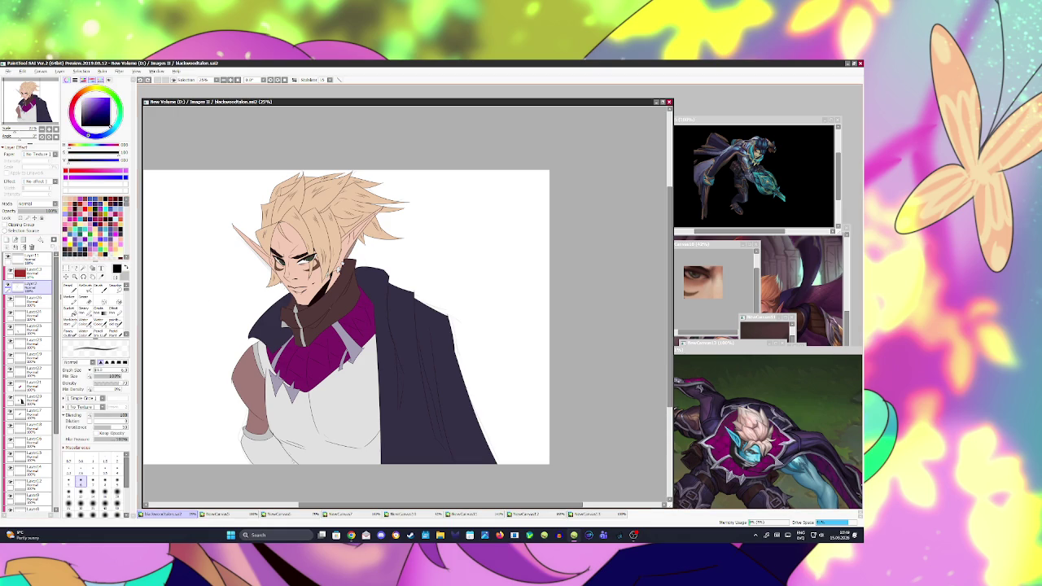
pyautogui.moveTo(283, 447); pyautogui.dragTo(288, 460)
pyautogui.hotkey('ctrl', 'z')
pyautogui.hotkey('ctrl', 's')
# - Fill the wrist cuff with lavender, checking it in mirrored view
pyautogui.press('h')
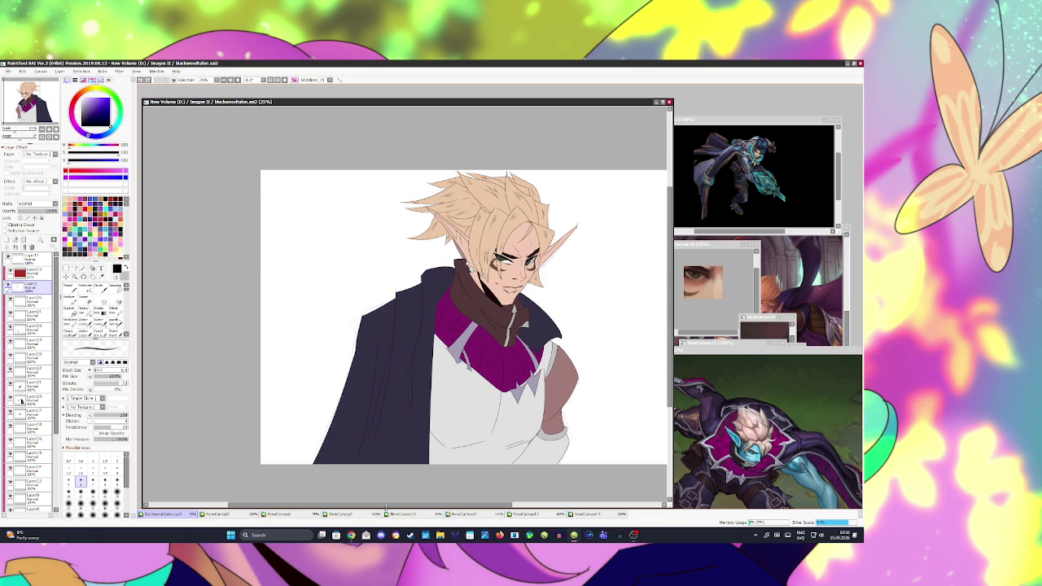
pyautogui.press('g')
pyautogui.click(541, 447)
pyautogui.press('h')
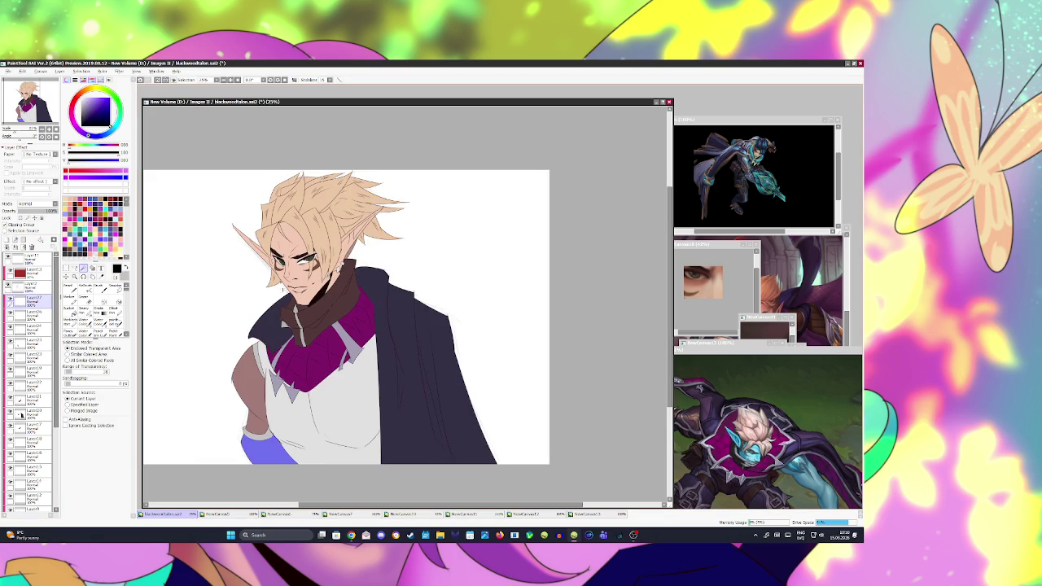
# - Pick a greyish lavender, undo the cuff fill, and save the drawing
pyautogui.moveTo(106, 124); pyautogui.dragTo(96, 114)
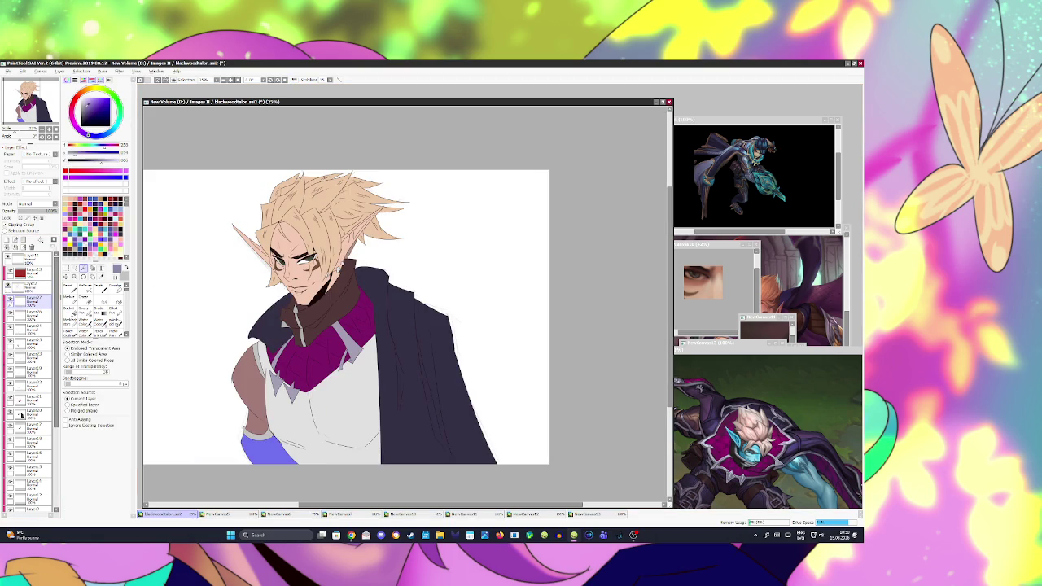
pyautogui.hotkey('ctrl', 'z')
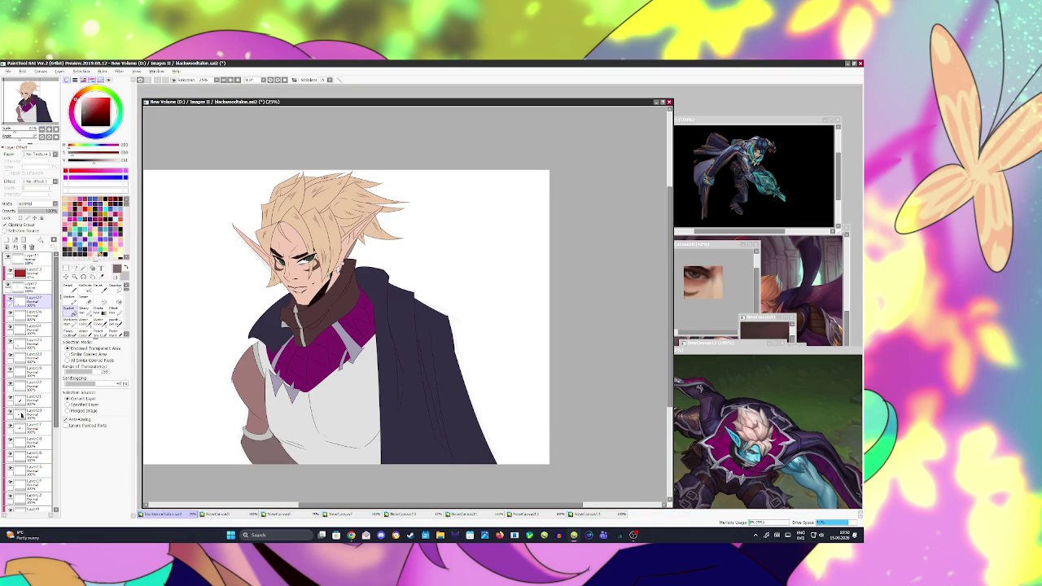
pyautogui.hotkey('ctrl', 's')
# - Fill the white shirt periwinkle blue, undoing an extra chest fill
pyautogui.click(33, 285)
pyautogui.click(70, 311)
pyautogui.click(309, 412)
pyautogui.click(290, 386)
pyautogui.hotkey('ctrl', 'z')
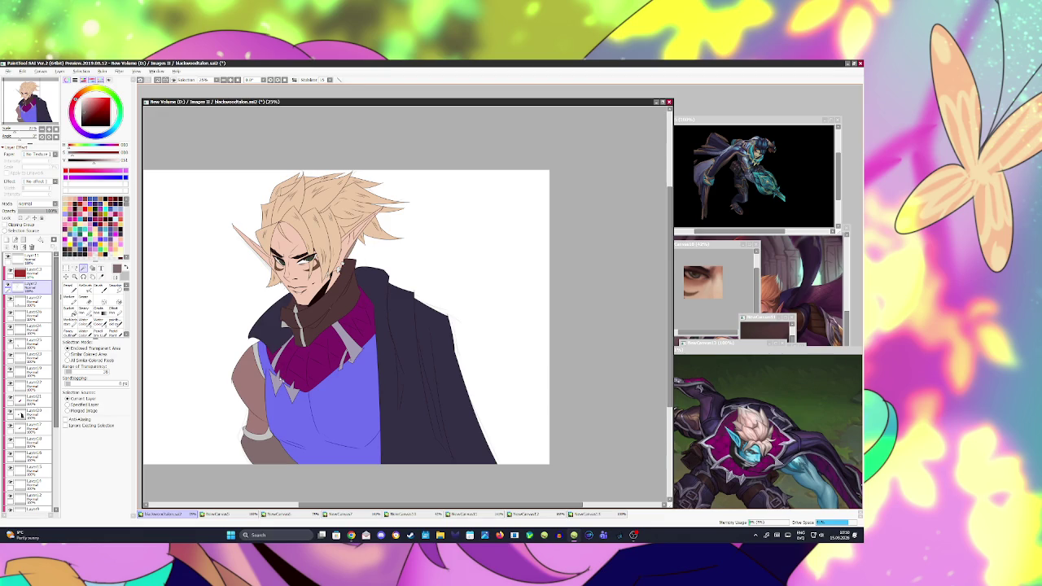
# - Recolour the chest spikes, then fill the shirt dark brown on a new clipped layer
pyautogui.click(278, 379)
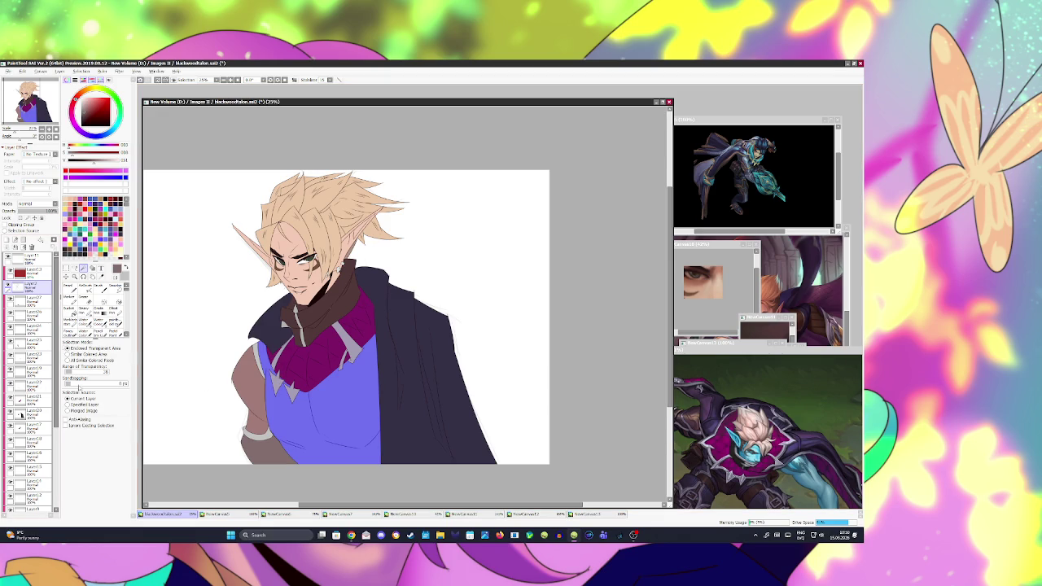
pyautogui.click(7, 239)
pyautogui.click(6, 225)
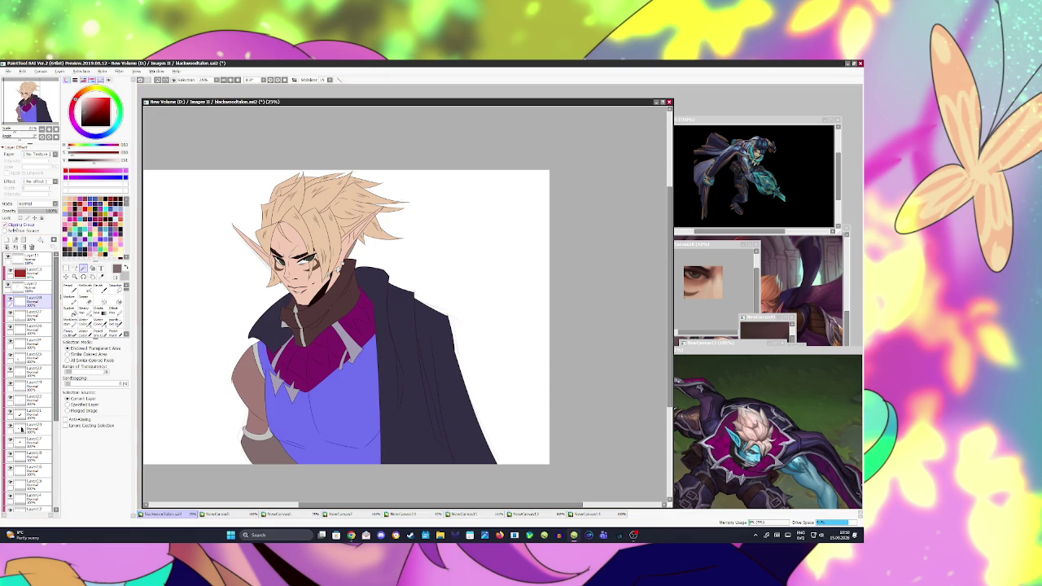
pyautogui.moveTo(85, 110); pyautogui.dragTo(91, 104)
pyautogui.click(326, 403)
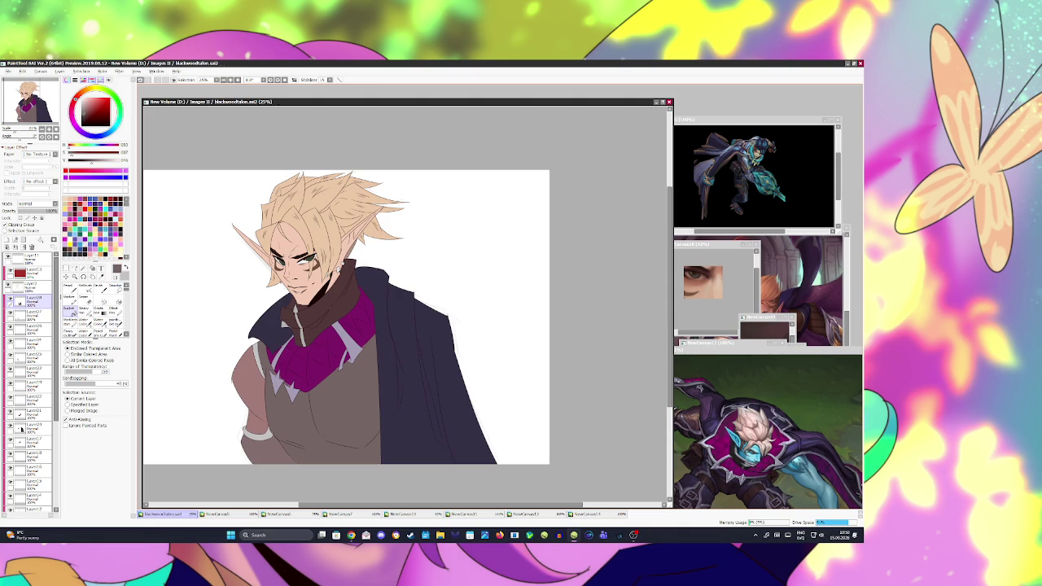
pyautogui.click(326, 391)
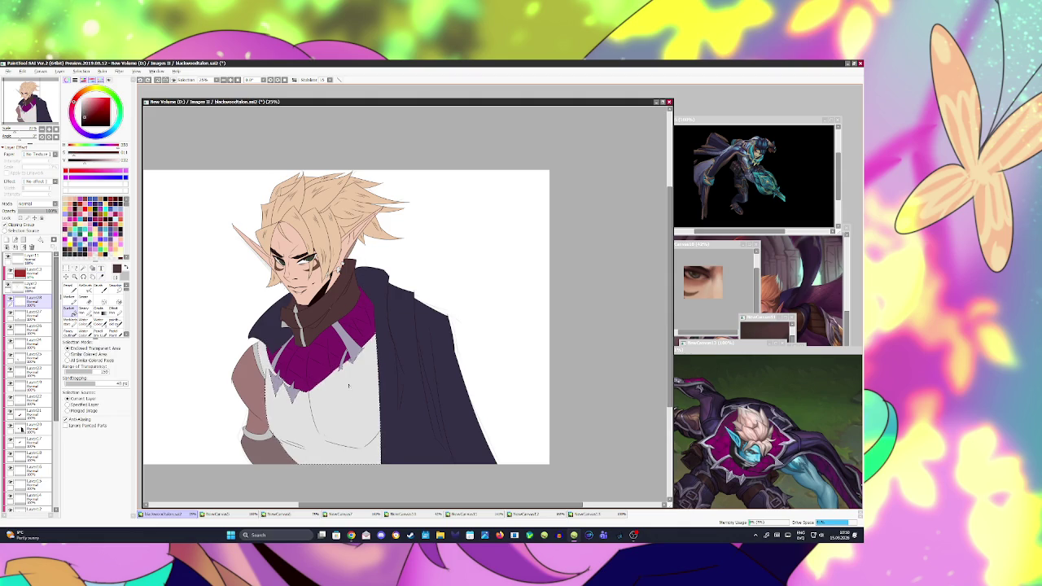
pyautogui.hotkey('ctrl', 'd')
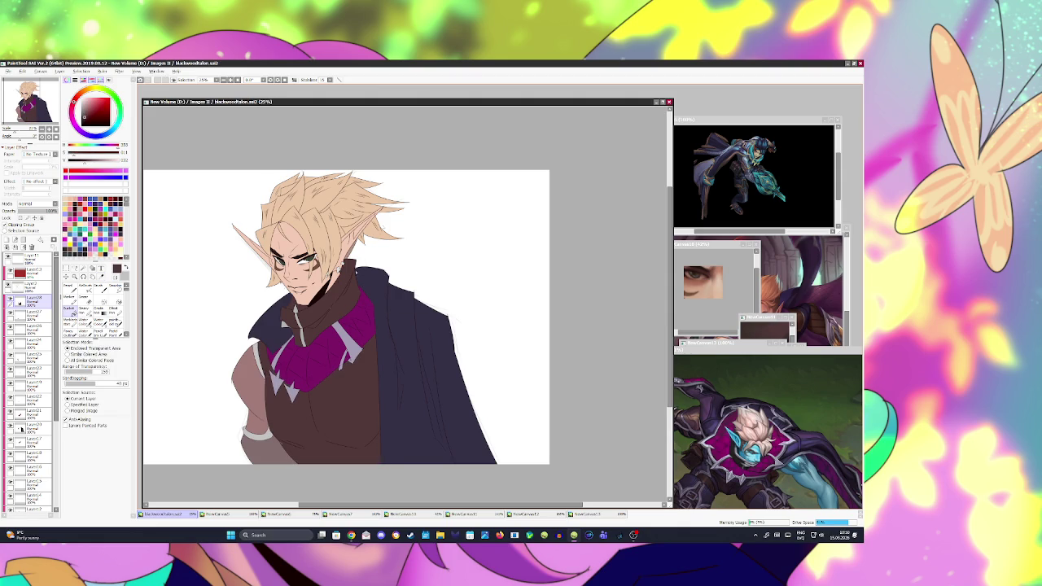
pyautogui.hotkey('alt', 'Tab')
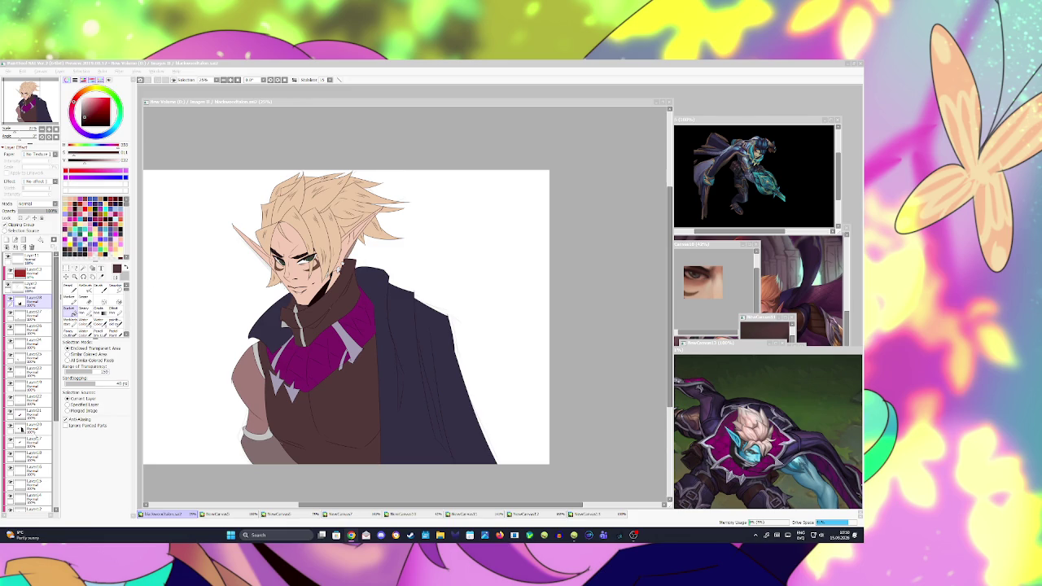
# - Lower the scarf layer's saturation with Hue/Saturation, then bring up the NewCanvas6 brown-vest reference
pyautogui.click(32, 442)
pyautogui.click(119, 72)
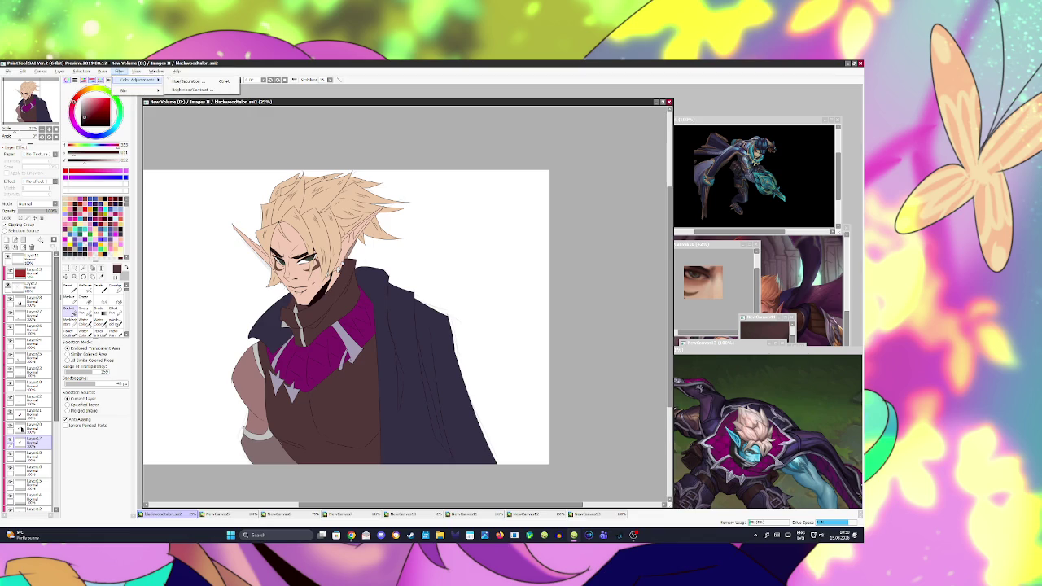
pyautogui.hotkey('ctrl', 'u')
pyautogui.moveTo(566, 449)
pyautogui.mouseDown()
pyautogui.moveTo(586, 449)
pyautogui.moveTo(554, 448)
pyautogui.mouseUp()
pyautogui.press('Tab')
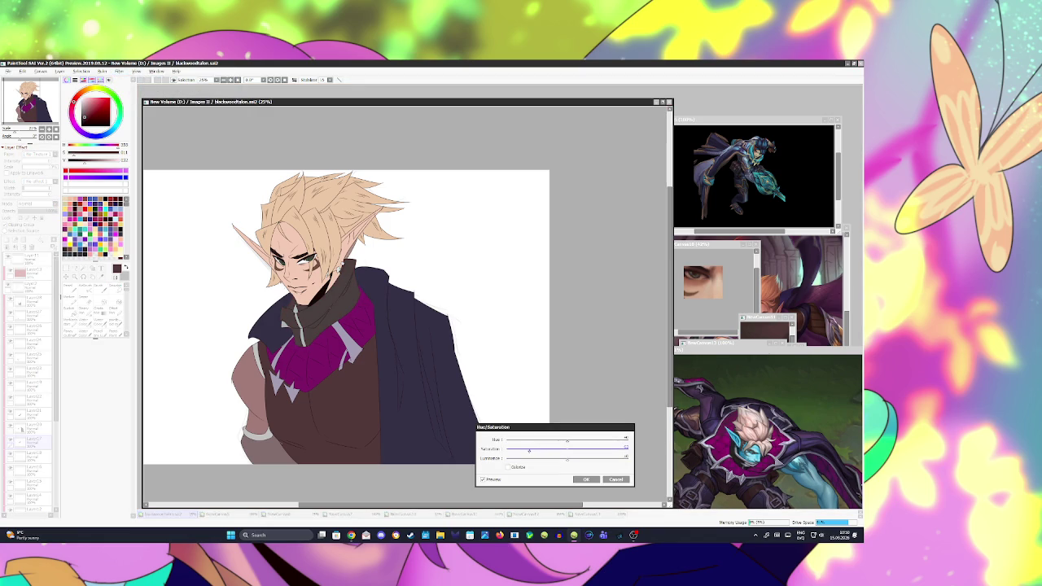
pyautogui.click(586, 480)
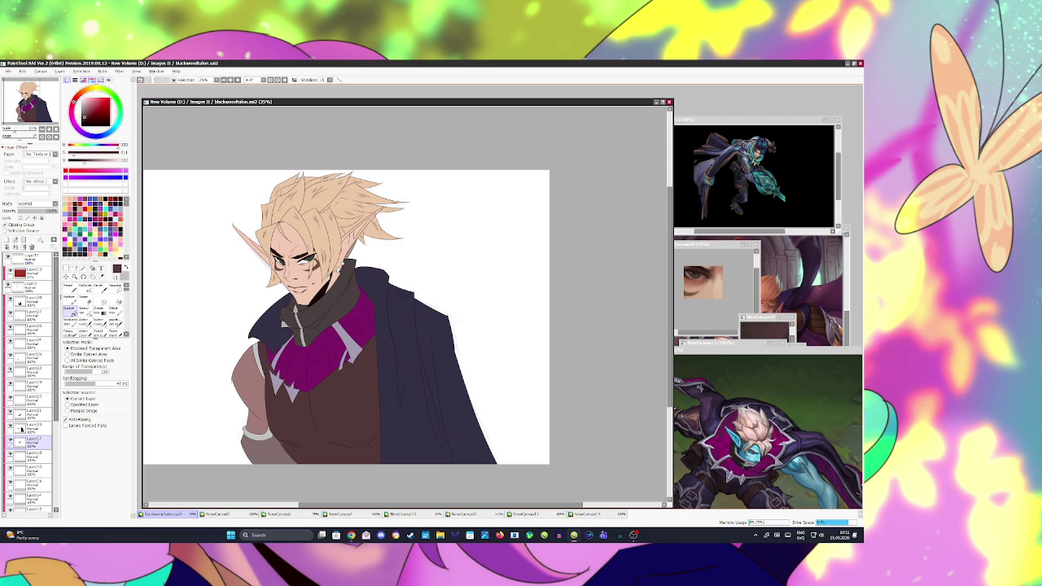
pyautogui.click(757, 244)
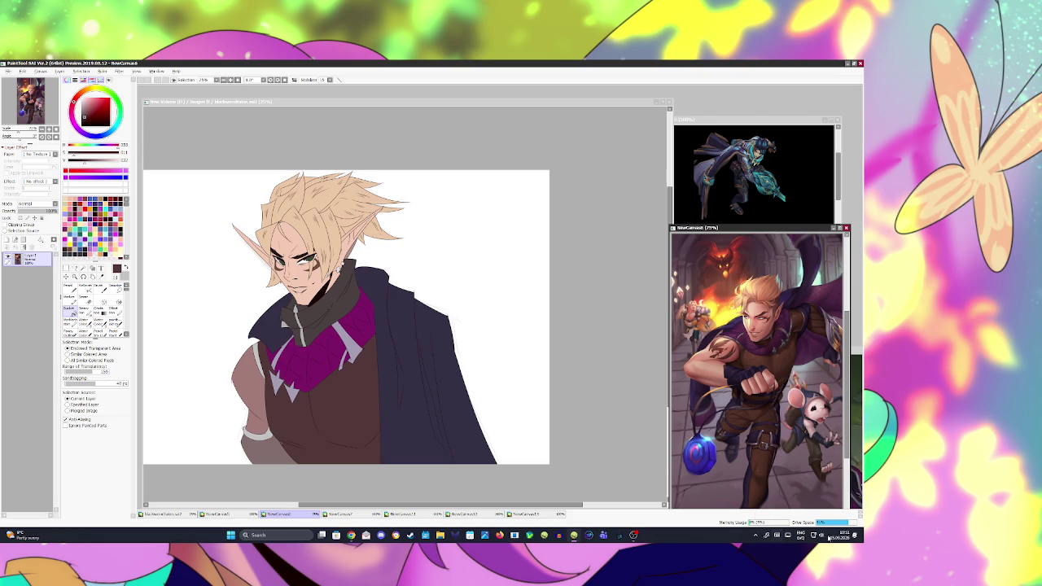
# - Switch the drawing colour to black and make the blackwoodfallon elf canvas active again
pyautogui.press('x')
pyautogui.click(179, 101)
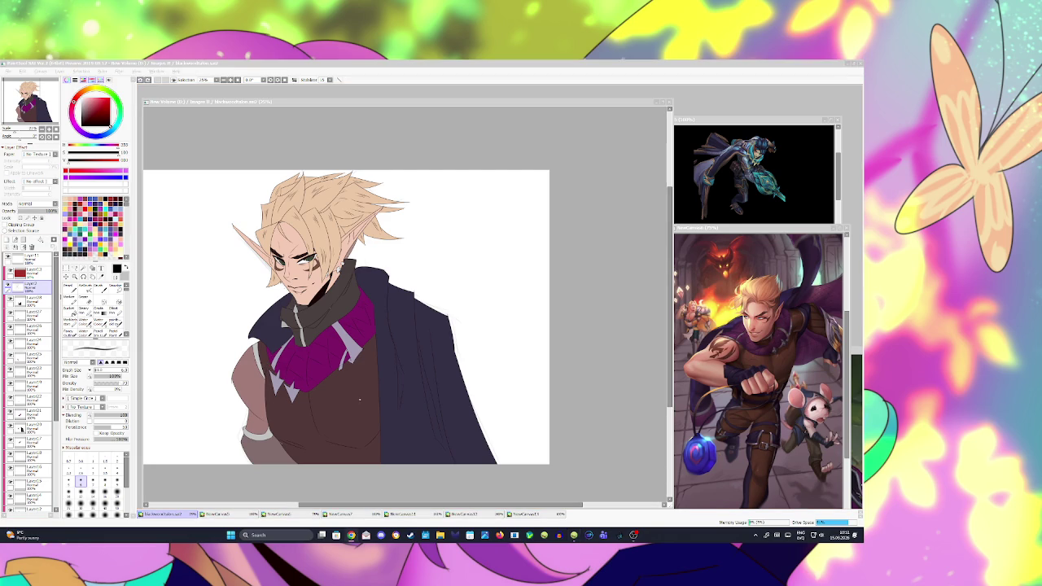
pyautogui.click(352, 379)
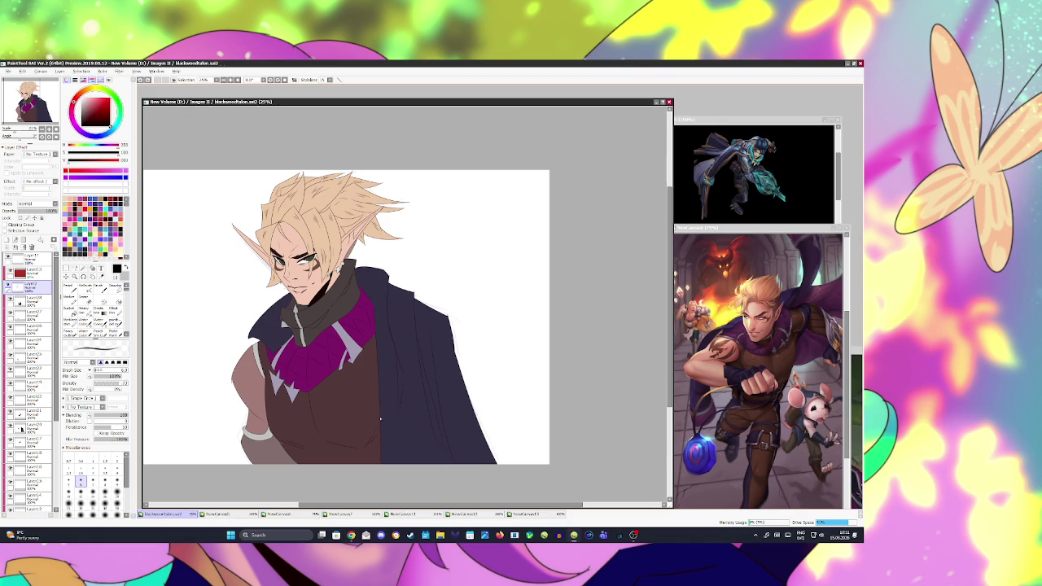
# - Draw faint black seam and stitch lines across the brown vest, saving along the way
pyautogui.hotkey('ctrl', 's')
pyautogui.moveTo(356, 432); pyautogui.dragTo(368, 428)
pyautogui.hotkey('ctrl', 's')
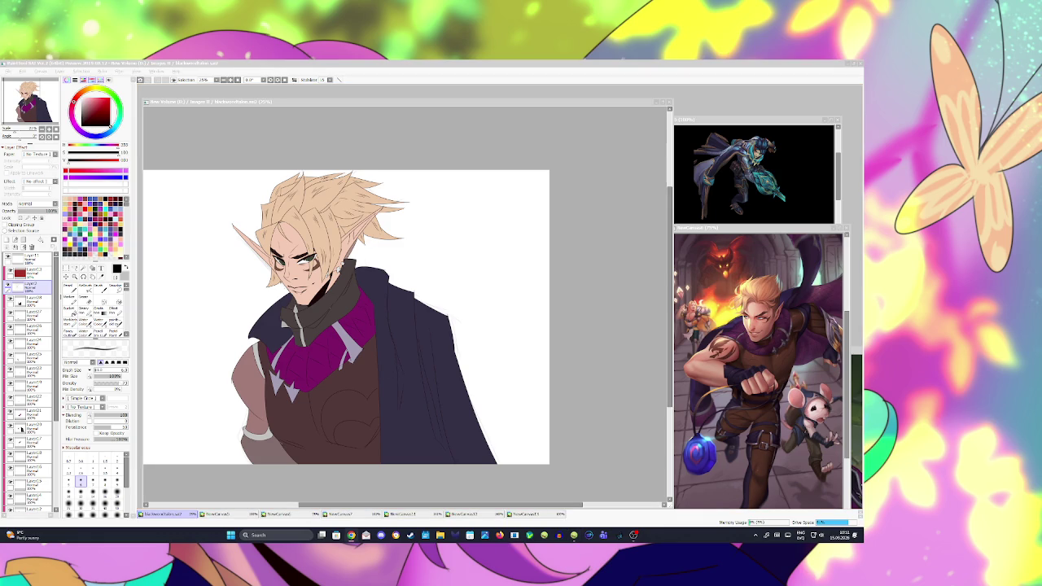
pyautogui.hotkey('alt', 'Tab')
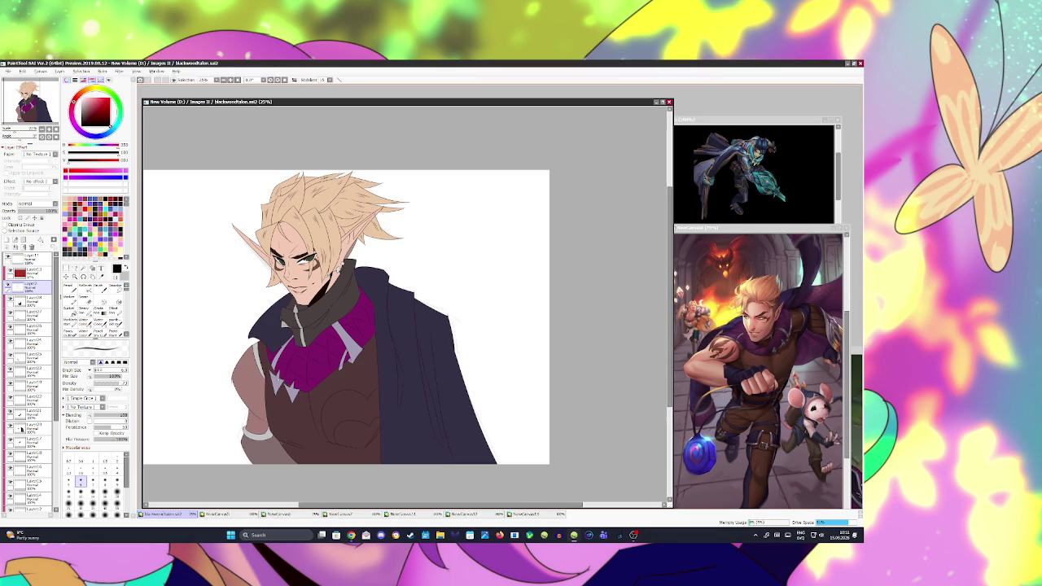
pyautogui.click(290, 391)
pyautogui.hotkey('ctrl', 's')
pyautogui.click(22, 429)
# - Magic-wand select the band under the magenta collar, undoing the stray torso selections
pyautogui.press('w')
pyautogui.click(346, 368)
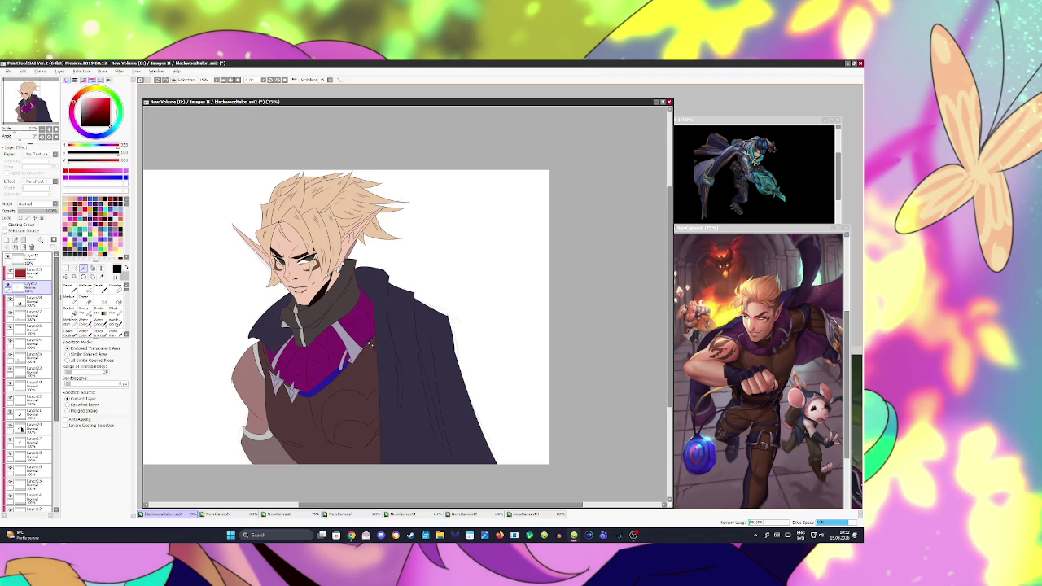
pyautogui.click(289, 384)
pyautogui.hotkey('ctrl', 'z')
pyautogui.click(288, 383)
pyautogui.hotkey('ctrl', 'z')
# - Fill the band with pale lavender-grey on a new layer and save the drawing
pyautogui.click(7, 241)
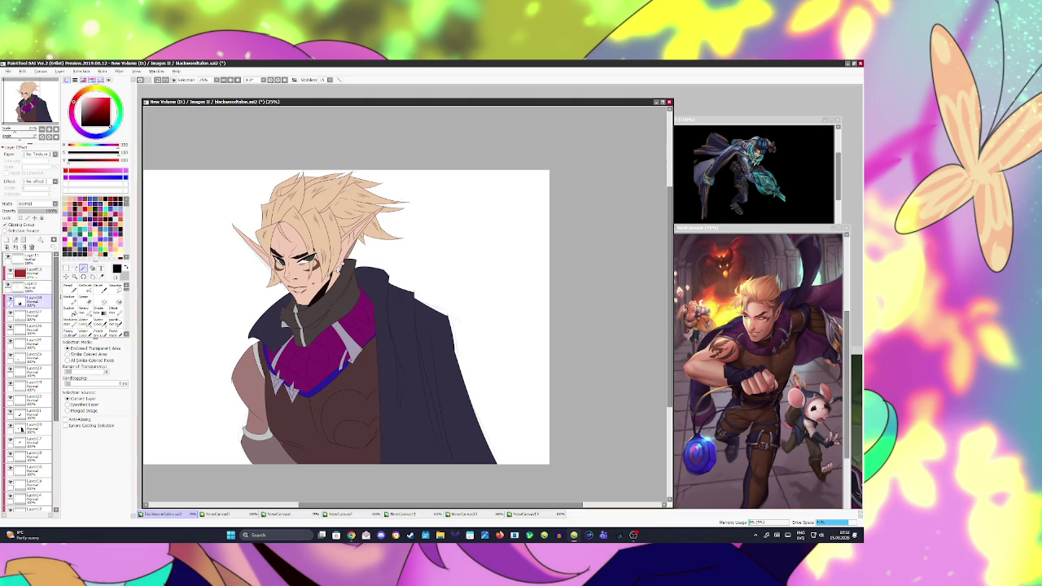
pyautogui.click(67, 287)
pyautogui.keyDown('alt'); pyautogui.click(341, 370); pyautogui.keyUp('alt')
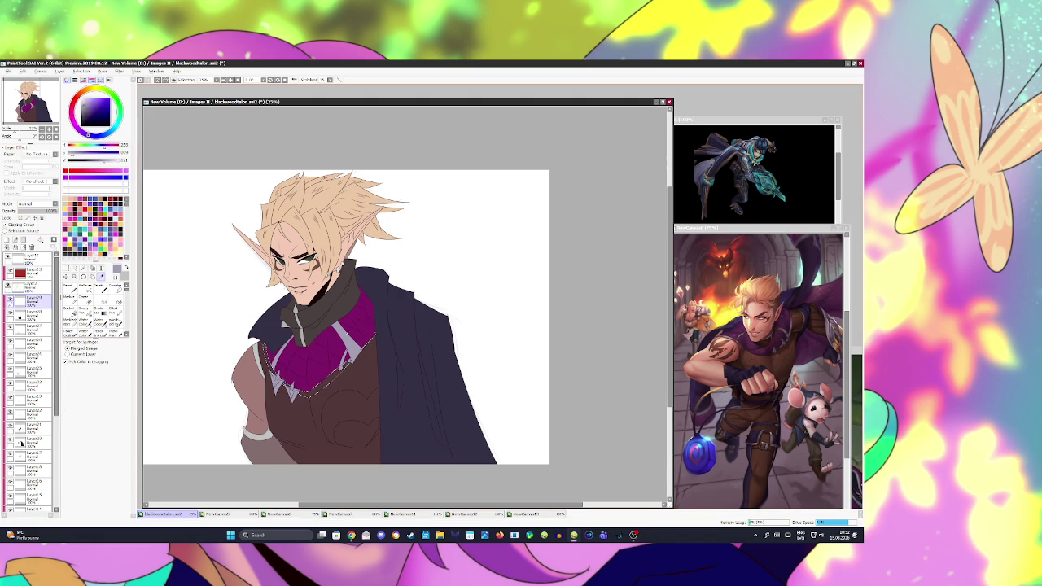
pyautogui.press('g')
pyautogui.hotkey('ctrl', 's')
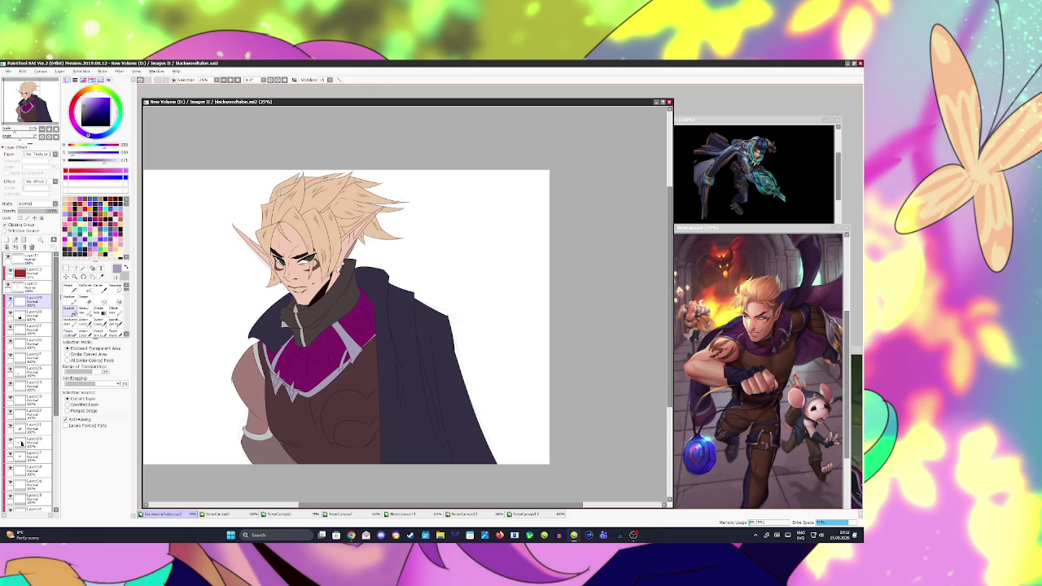
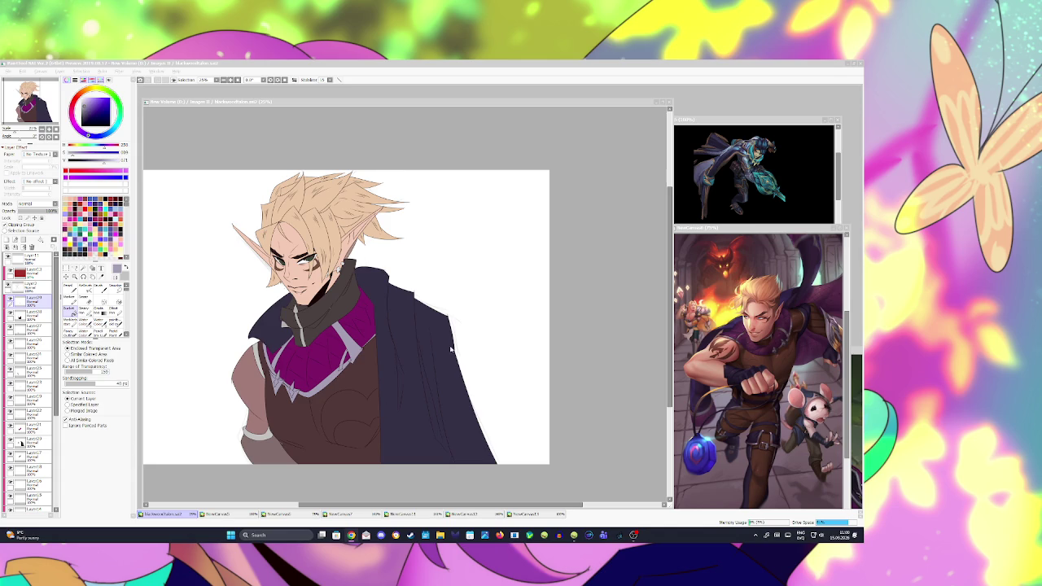
# - On the layer above, brush darker detail strokes onto the elf's outfit
pyautogui.click(583, 326)
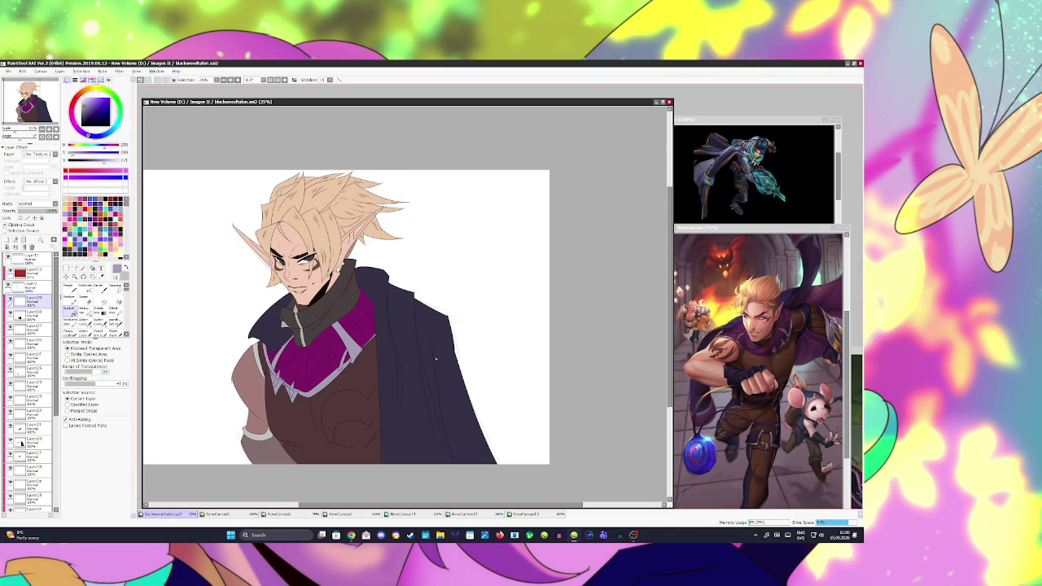
pyautogui.click(266, 414)
pyautogui.hotkey('ctrl', 'd')
pyautogui.press('b')
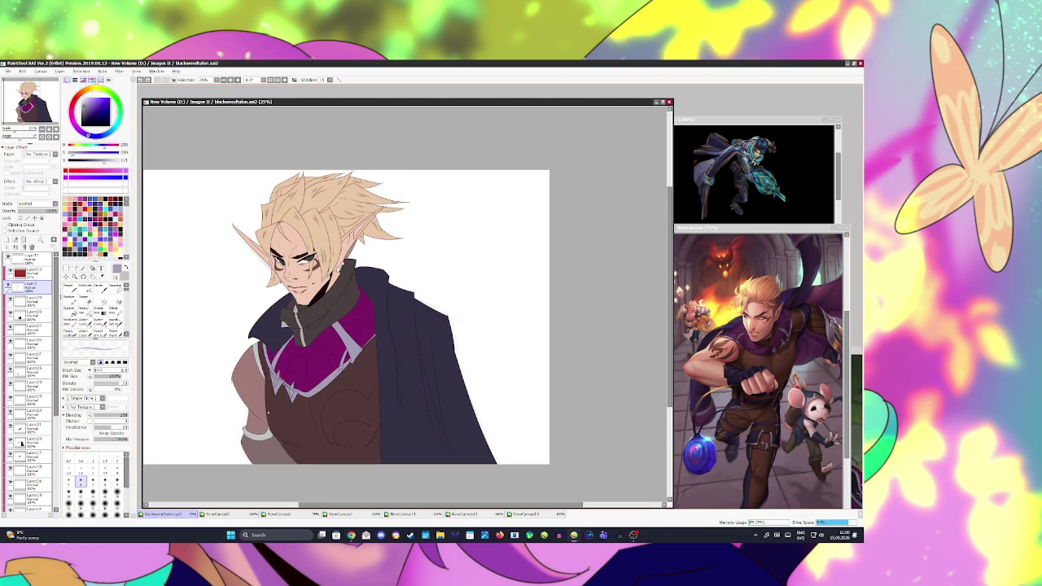
pyautogui.moveTo(275, 418); pyautogui.dragTo(284, 422)
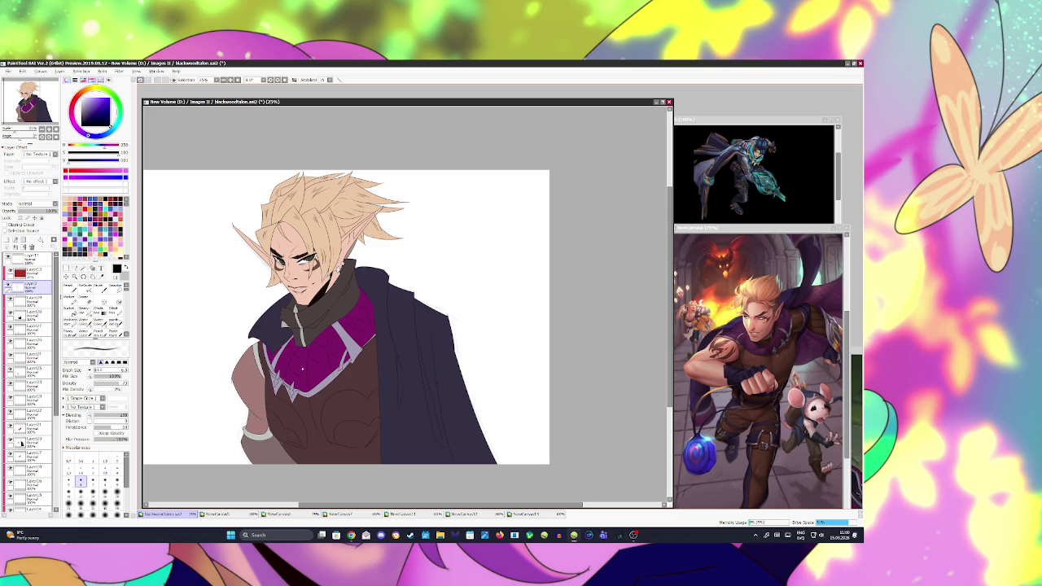
# - Save the painting, check it horizontally flipped, then restore the normal view
pyautogui.hotkey('ctrl', 's')
pyautogui.press('h')
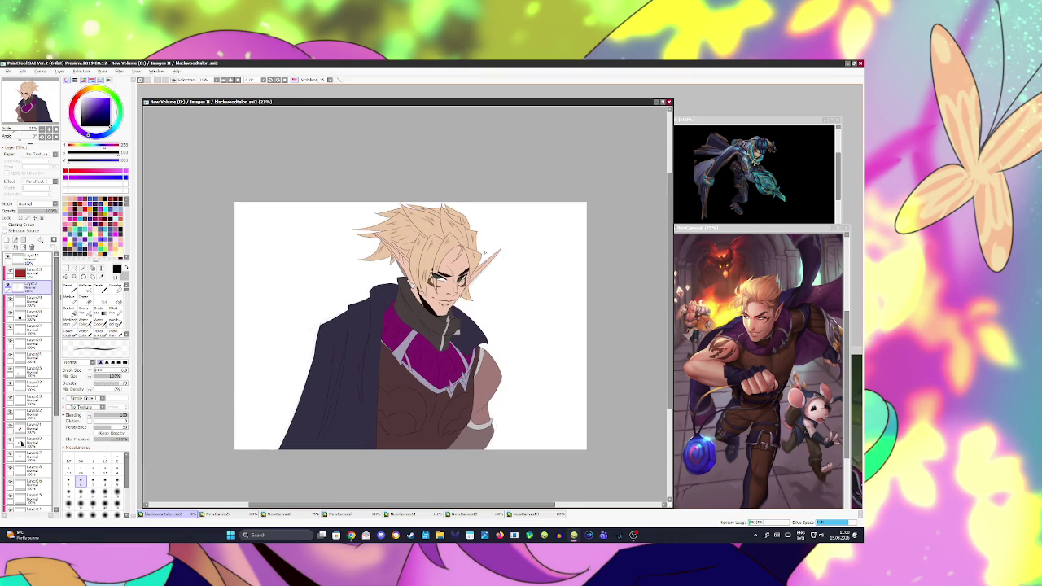
pyautogui.scroll(3, 484, 252)
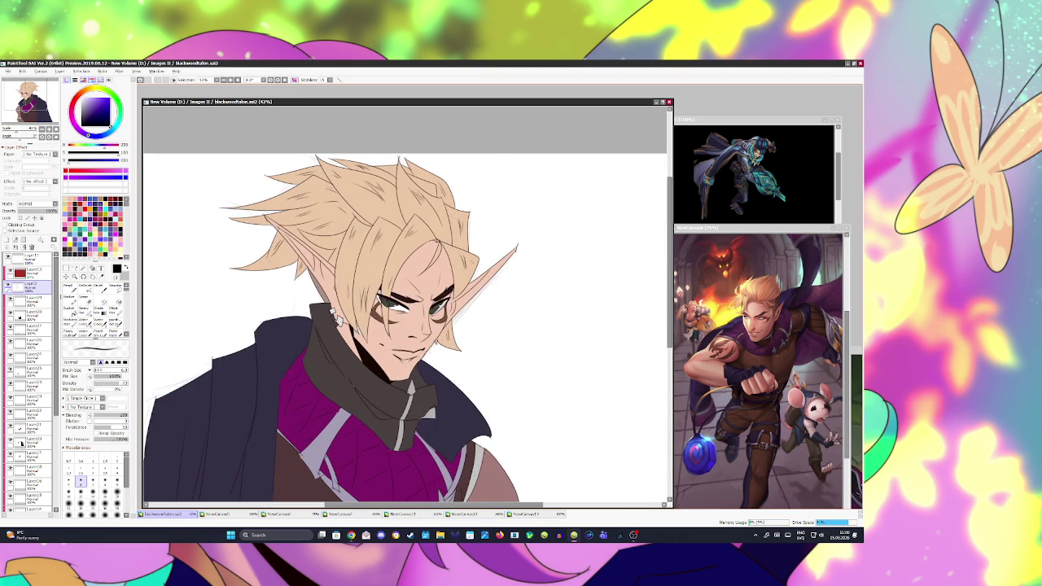
pyautogui.press('h')
pyautogui.scroll(-3, 407, 326)
pyautogui.scroll(3, 407, 325)
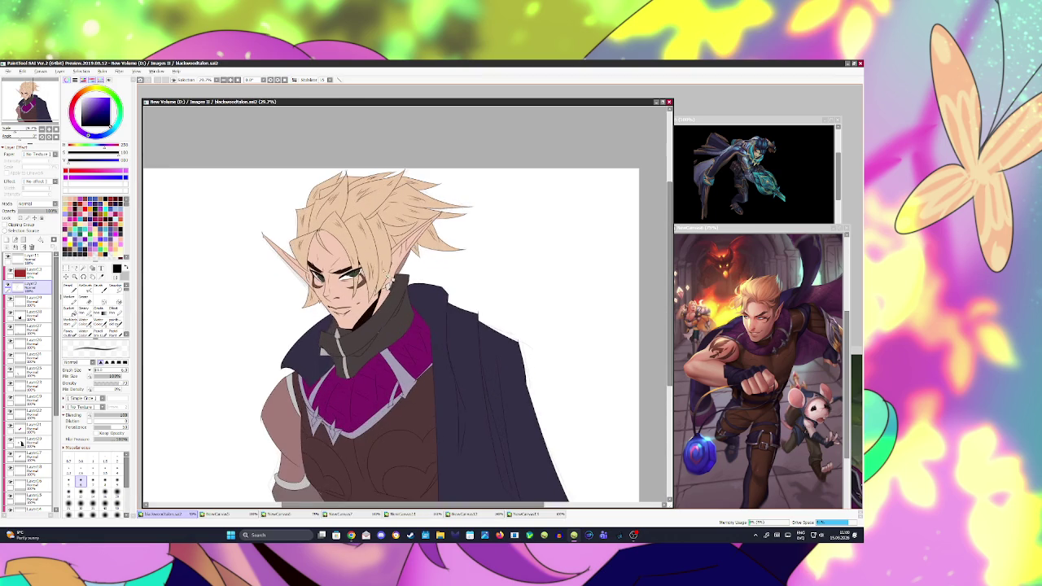
pyautogui.scroll(-3, 407, 325)
pyautogui.scroll(1, 429, 276)
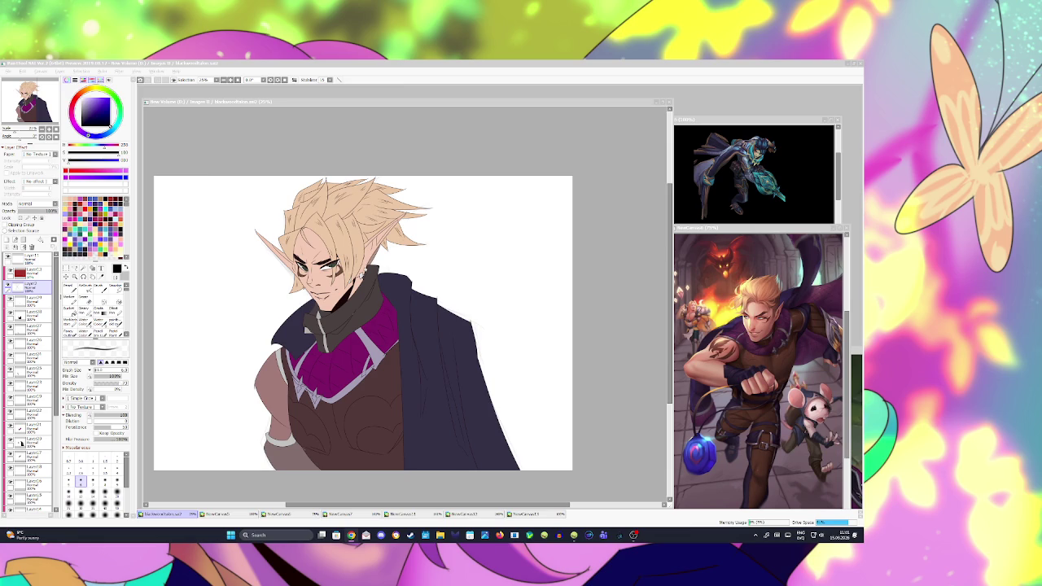
pyautogui.click(67, 268)
# - Select and deselect most of the canvas, and toggle the chosen layer's visibility
pyautogui.moveTo(207, 176); pyautogui.dragTo(546, 471)
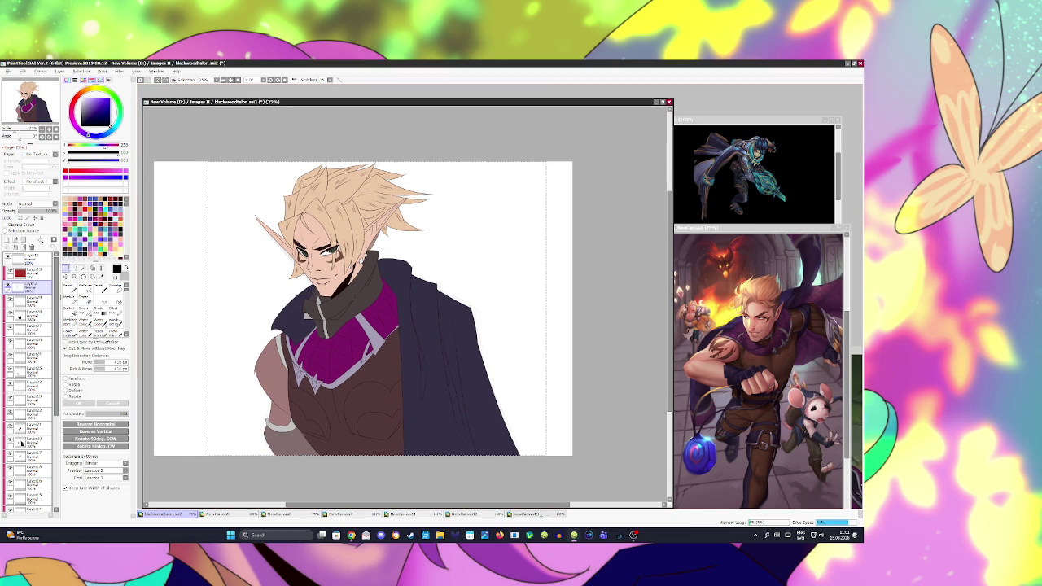
pyautogui.hotkey('ctrl', 'd')
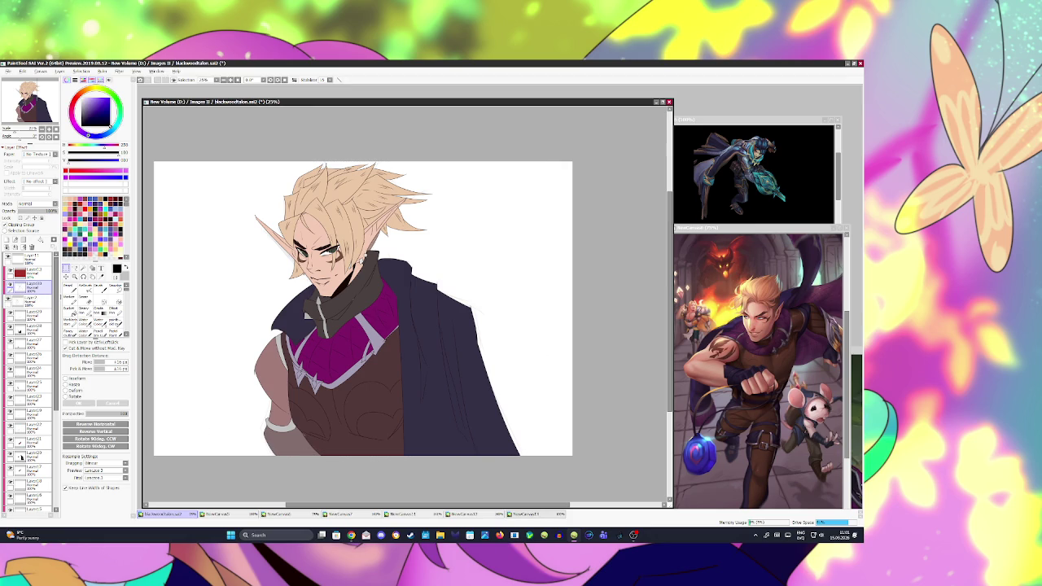
pyautogui.click(9, 286)
# - Soften the layer with a lower-radius Gaussian Blur, save, and delete Layer13
pyautogui.click(119, 71)
pyautogui.click(186, 92)
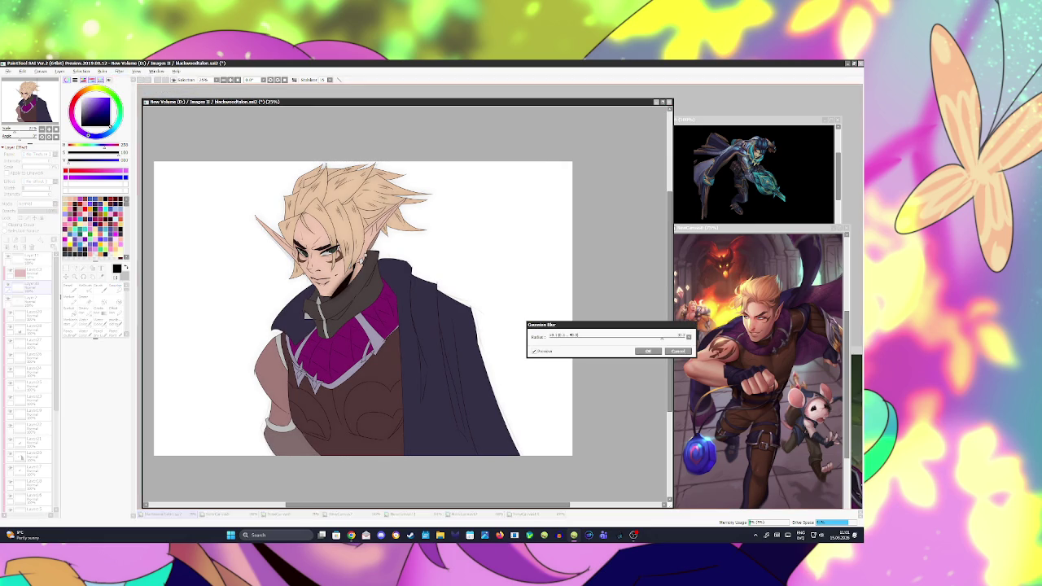
pyautogui.moveTo(661, 336); pyautogui.dragTo(566, 339)
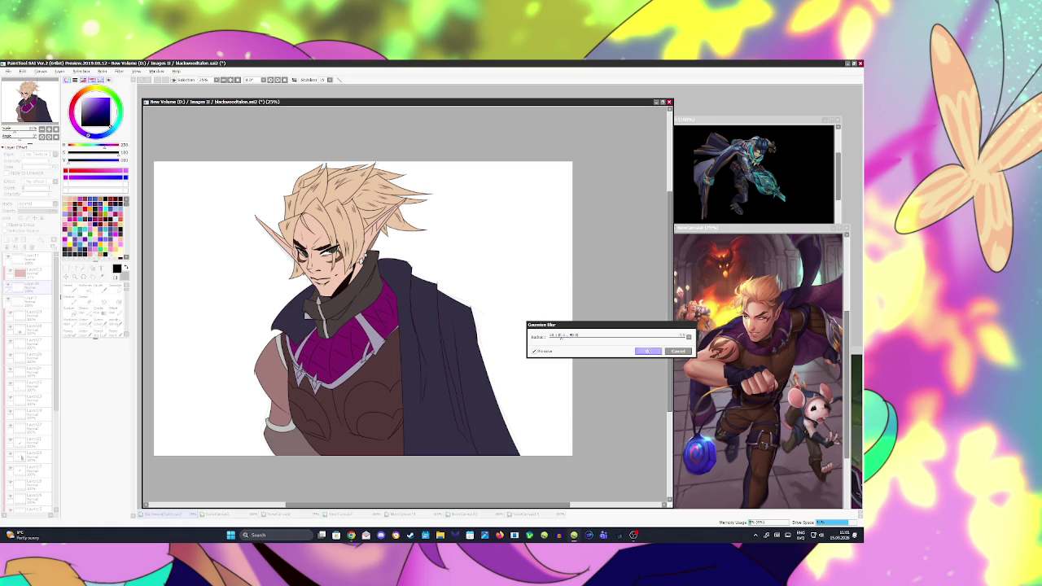
pyautogui.click(648, 351)
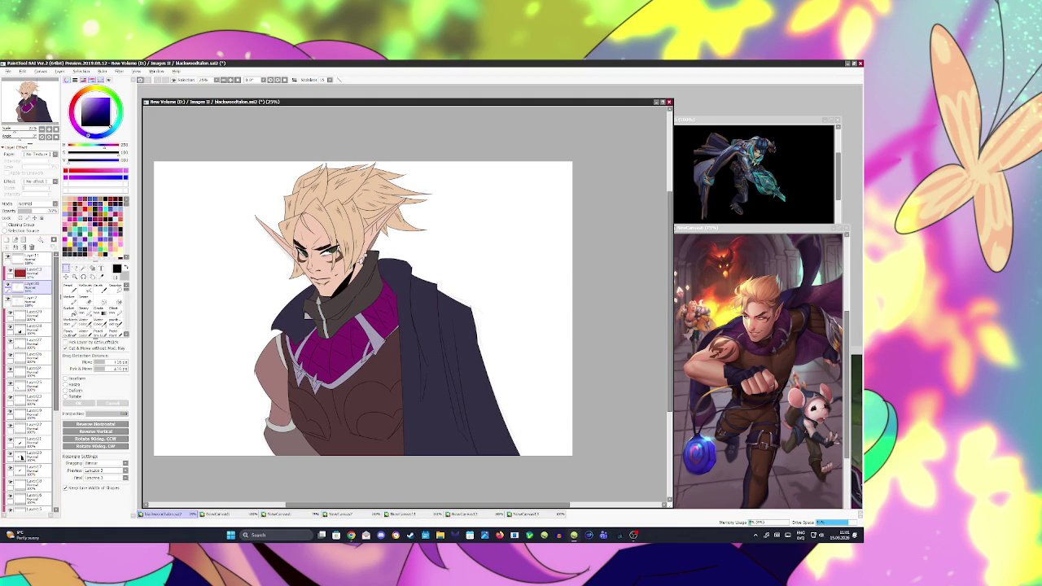
pyautogui.hotkey('ctrl', 's')
pyautogui.click(24, 240)
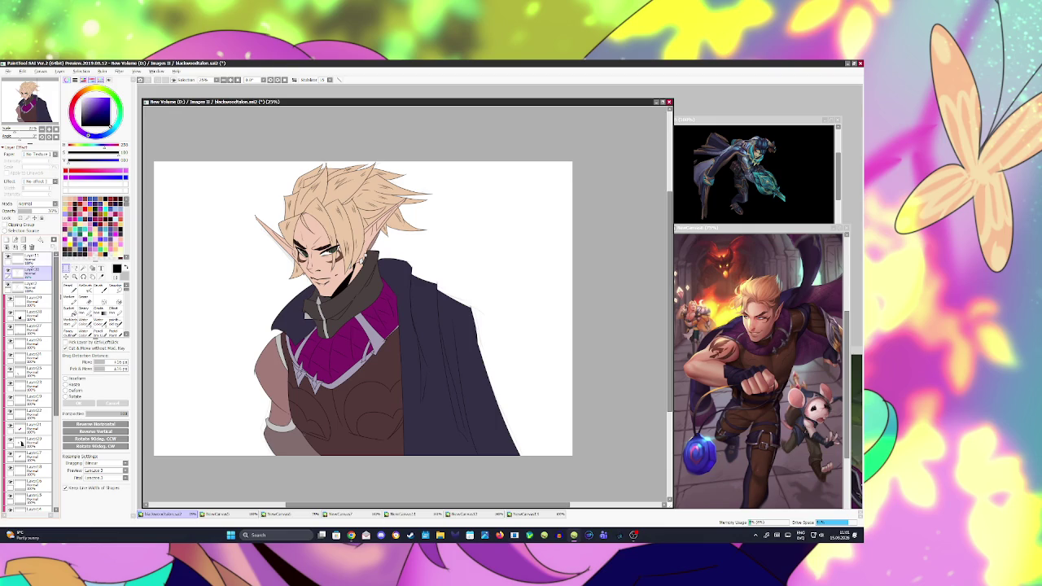
# - Restore Layer13, check its Layer Property, and merge layers to tidy the stack
pyautogui.hotkey('ctrl', 'z')
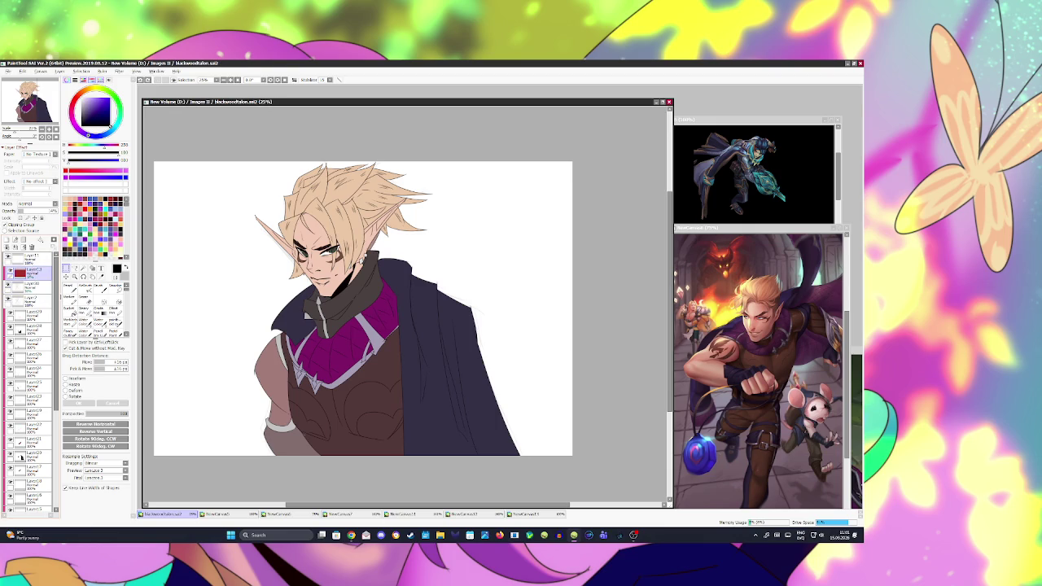
pyautogui.doubleClick(32, 271)
pyautogui.click(465, 303)
pyautogui.hotkey('ctrl', 'z')
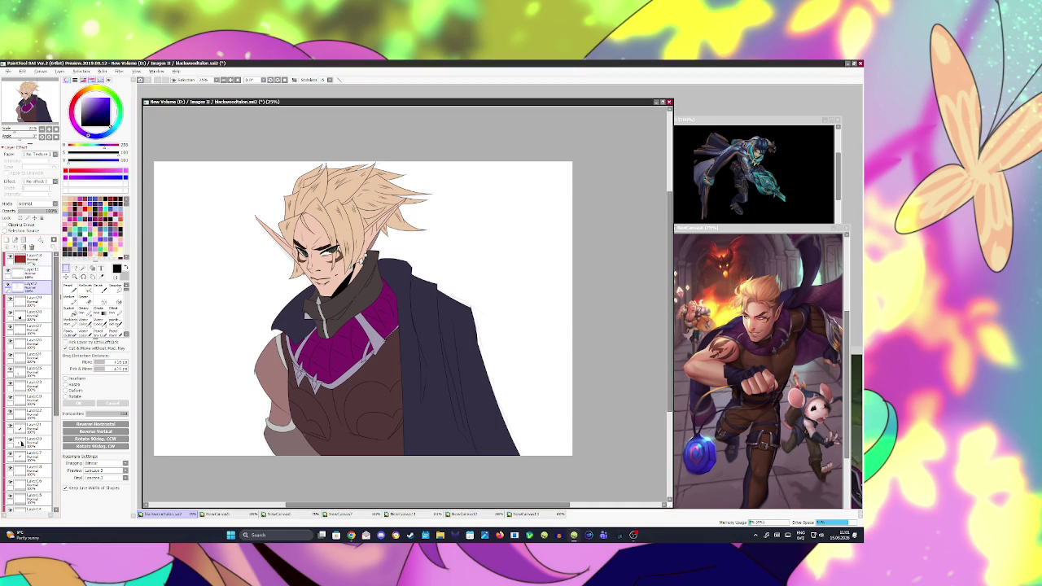
pyautogui.hotkey('ctrl', 'z')
pyautogui.hotkey('ctrl', 'z')
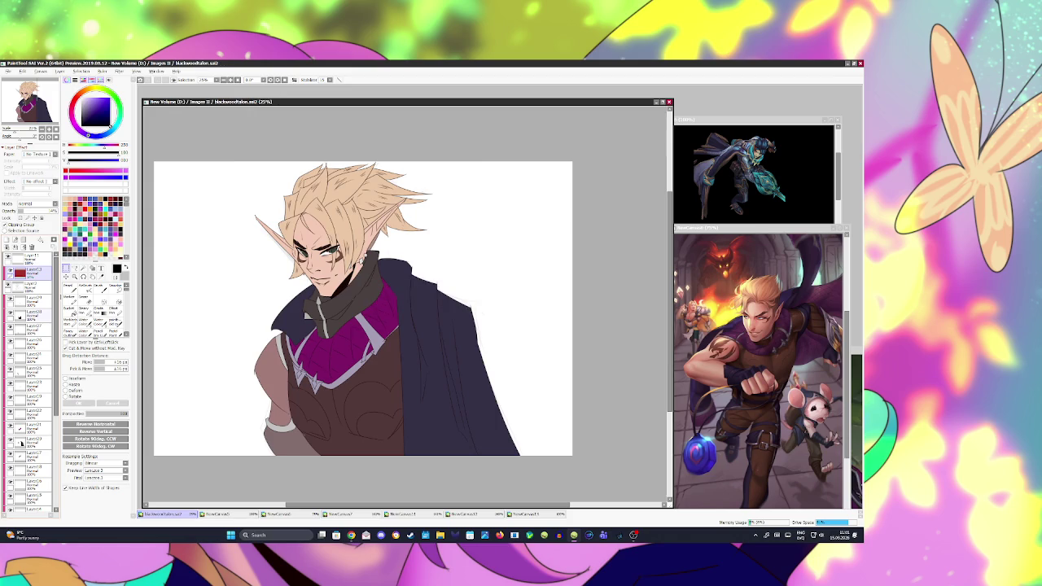
# - Check the painting mirrored, return to the normal view, and save
pyautogui.press('h')
pyautogui.press('h')
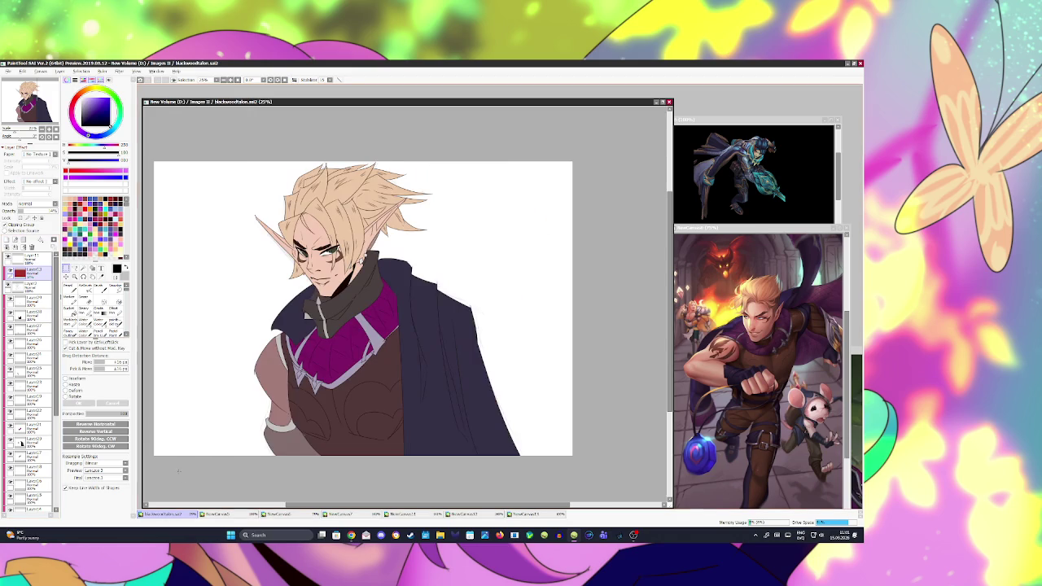
pyautogui.scroll(-1, 364, 309)
pyautogui.scroll(2, 364, 309)
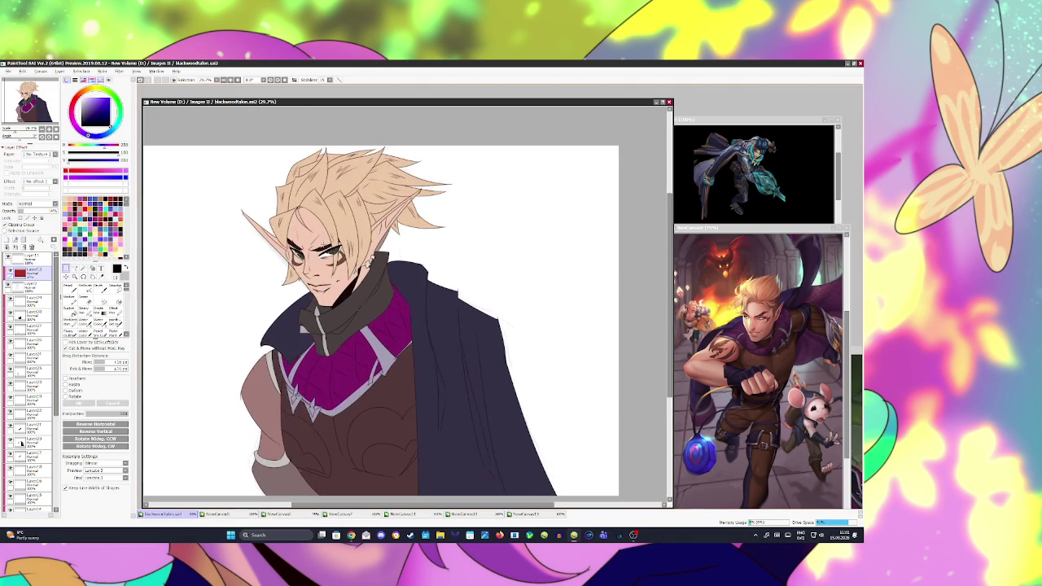
pyautogui.scroll(-1, 364, 308)
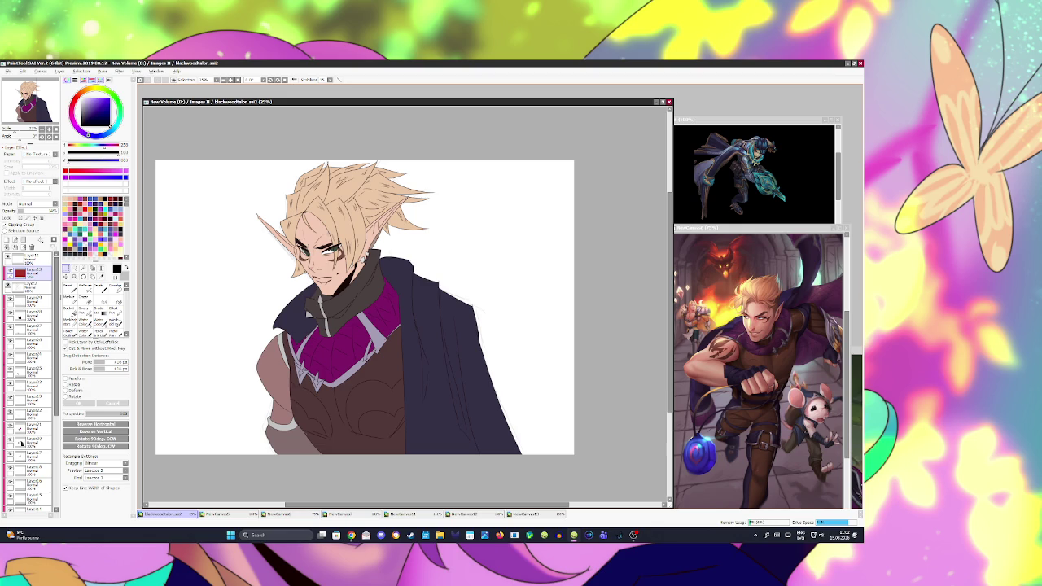
pyautogui.scroll(-5, 21, 443)
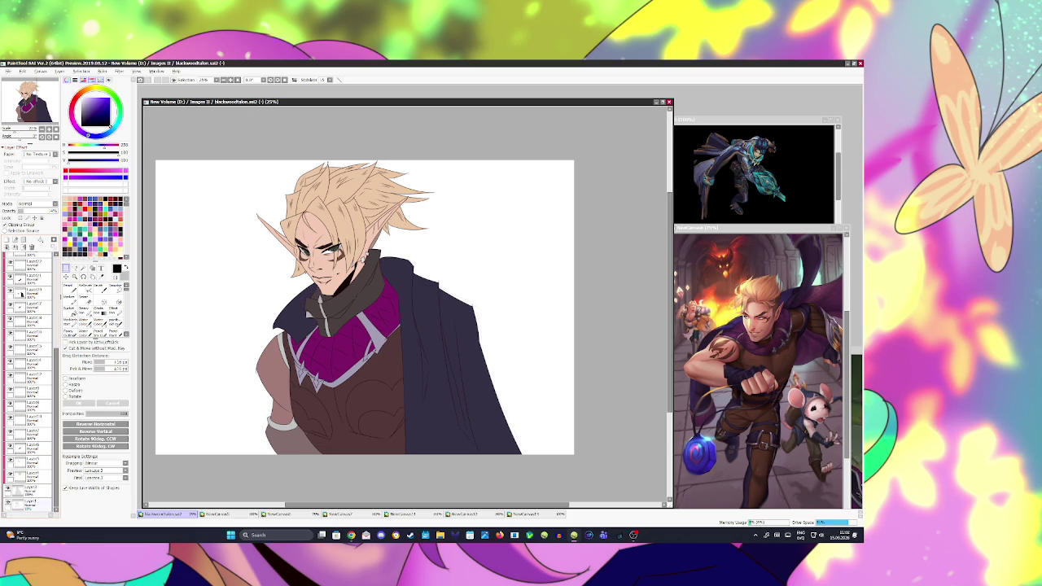
pyautogui.hotkey('ctrl', 's')
# - Add a new layer above Layer1, pick a slightly darker colour, and save
pyautogui.click(29, 502)
pyautogui.click(7, 239)
pyautogui.click(85, 113)
pyautogui.hotkey('ctrl', 's')
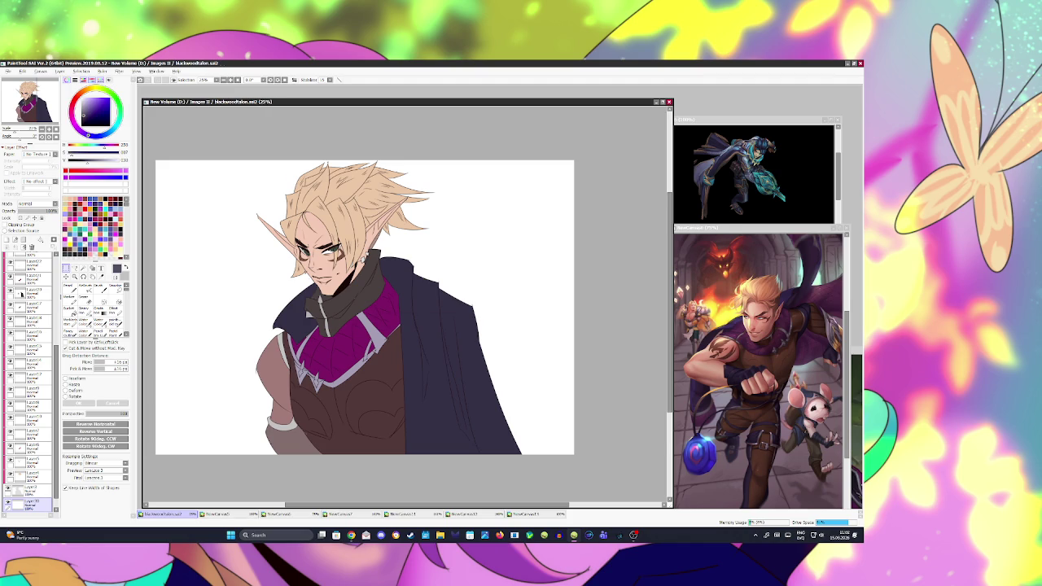
# - Add another new layer near the bottom and sketch a guide arc around the head
pyautogui.scroll(2, 20, 294)
pyautogui.scroll(5, 20, 326)
pyautogui.scroll(3, 21, 391)
pyautogui.scroll(3, 22, 443)
pyautogui.scroll(-3, 21, 444)
pyautogui.scroll(-6, 21, 366)
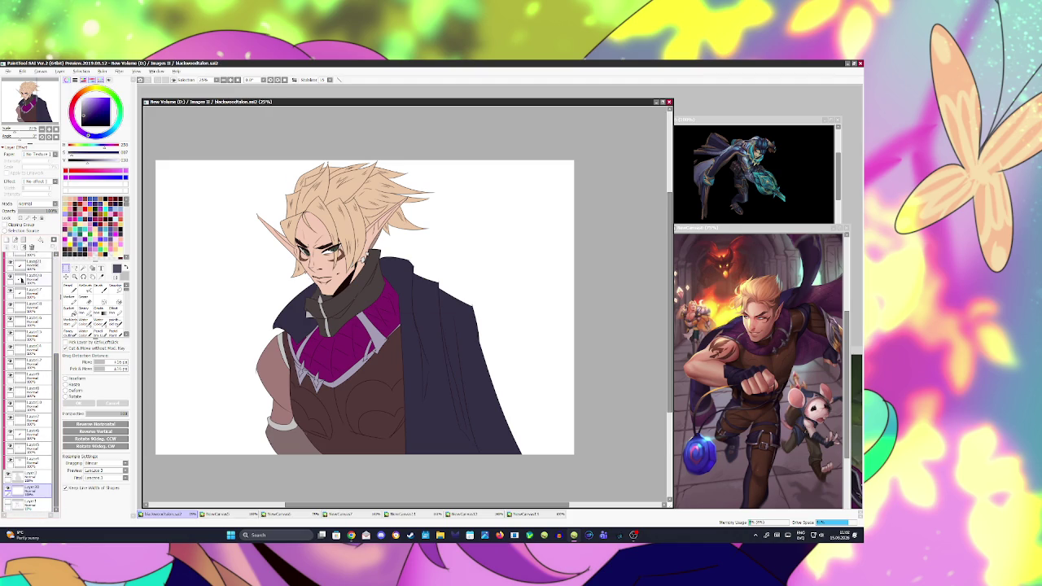
pyautogui.click(6, 241)
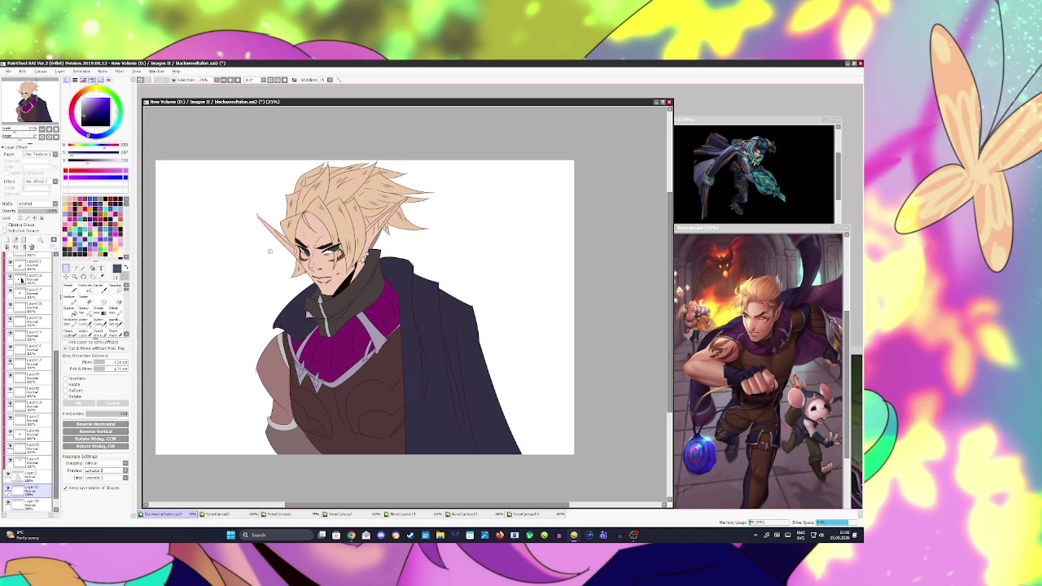
pyautogui.press('n')
pyautogui.moveTo(216, 314); pyautogui.dragTo(534, 356)
# - Sketch the arch curve over the elf's head after several redone attempts
pyautogui.hotkey('ctrl', 'z')
pyautogui.moveTo(205, 301); pyautogui.dragTo(473, 197)
pyautogui.moveTo(502, 249); pyautogui.dragTo(505, 293)
pyautogui.moveTo(204, 298); pyautogui.dragTo(498, 316)
pyautogui.hotkey('ctrl', 'z')
pyautogui.hotkey('ctrl', 'z')
pyautogui.moveTo(207, 310); pyautogui.dragTo(511, 308)
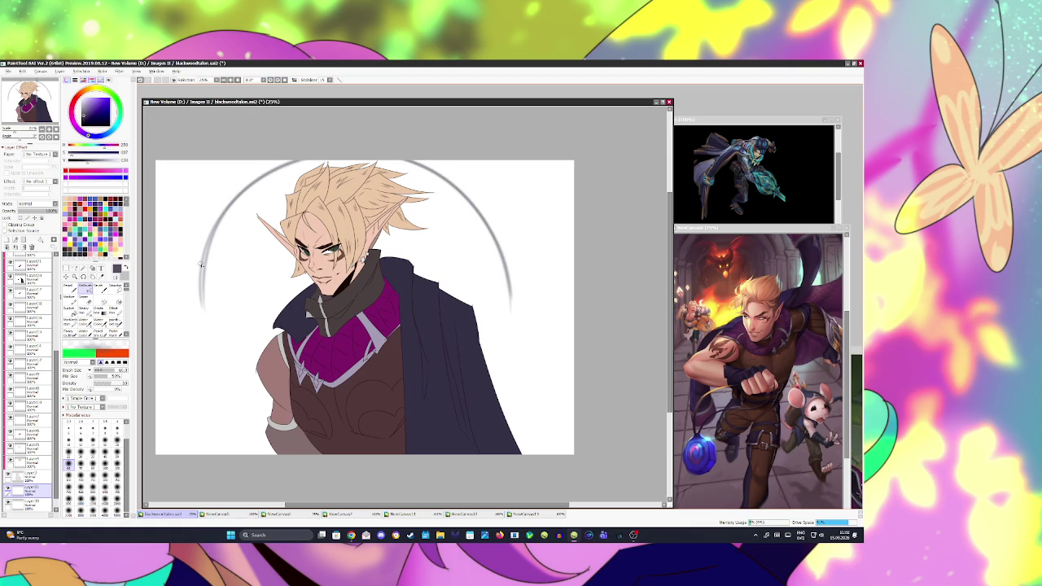
# - Sketch the left ledge and pillar, plus the right capital box and pillar
pyautogui.moveTo(177, 265)
pyautogui.mouseDown()
pyautogui.moveTo(213, 265)
pyautogui.moveTo(214, 280)
pyautogui.moveTo(180, 278)
pyautogui.moveTo(205, 440)
pyautogui.mouseUp()
pyautogui.moveTo(202, 318); pyautogui.dragTo(205, 444)
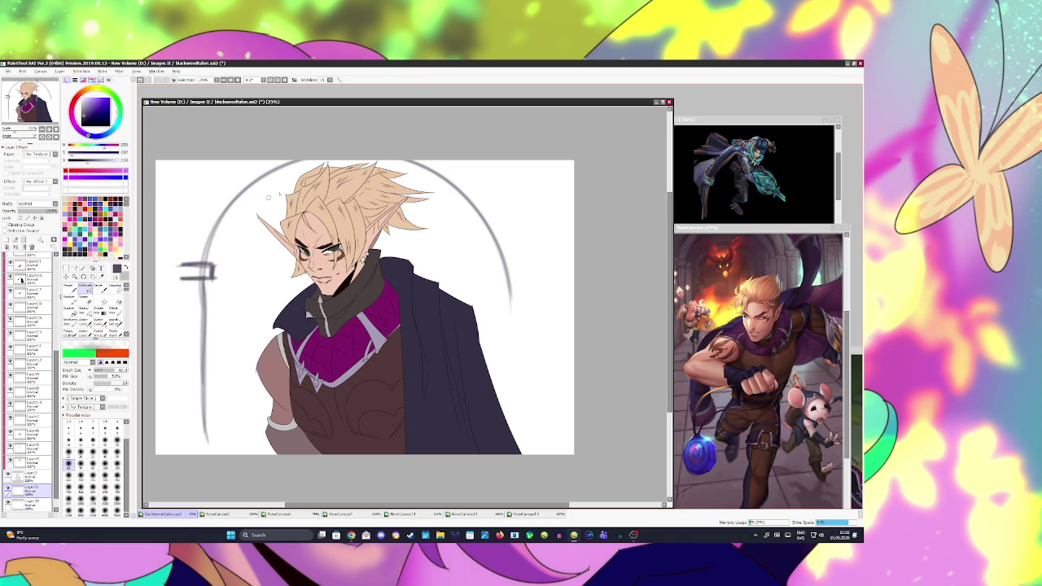
pyautogui.moveTo(167, 262)
pyautogui.mouseDown()
pyautogui.moveTo(524, 263)
pyautogui.moveTo(292, 262)
pyautogui.moveTo(513, 257)
pyautogui.moveTo(486, 275)
pyautogui.moveTo(537, 271)
pyautogui.moveTo(498, 261)
pyautogui.moveTo(540, 258)
pyautogui.mouseUp()
pyautogui.hotkey('ctrl', 'z')
pyautogui.moveTo(533, 257); pyautogui.dragTo(498, 402)
pyautogui.moveTo(497, 272)
pyautogui.mouseDown()
pyautogui.moveTo(500, 412)
pyautogui.moveTo(498, 402)
pyautogui.mouseUp()
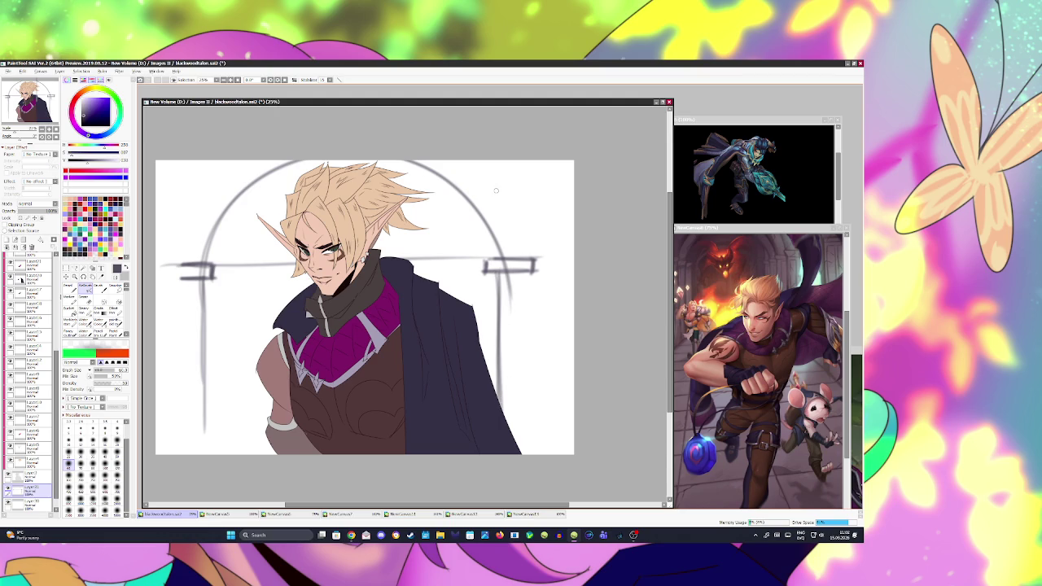
# - Trace the arch's left and right sides and refine the left pillar and box lines
pyautogui.moveTo(179, 271)
pyautogui.mouseDown()
pyautogui.moveTo(224, 181)
pyautogui.moveTo(251, 160)
pyautogui.mouseUp()
pyautogui.moveTo(449, 160); pyautogui.dragTo(511, 222)
pyautogui.hotkey('ctrl', 'z')
pyautogui.moveTo(462, 160); pyautogui.dragTo(521, 252)
pyautogui.moveTo(202, 264)
pyautogui.mouseDown()
pyautogui.moveTo(163, 262)
pyautogui.moveTo(159, 279)
pyautogui.mouseUp()
pyautogui.hotkey('ctrl', 'z')
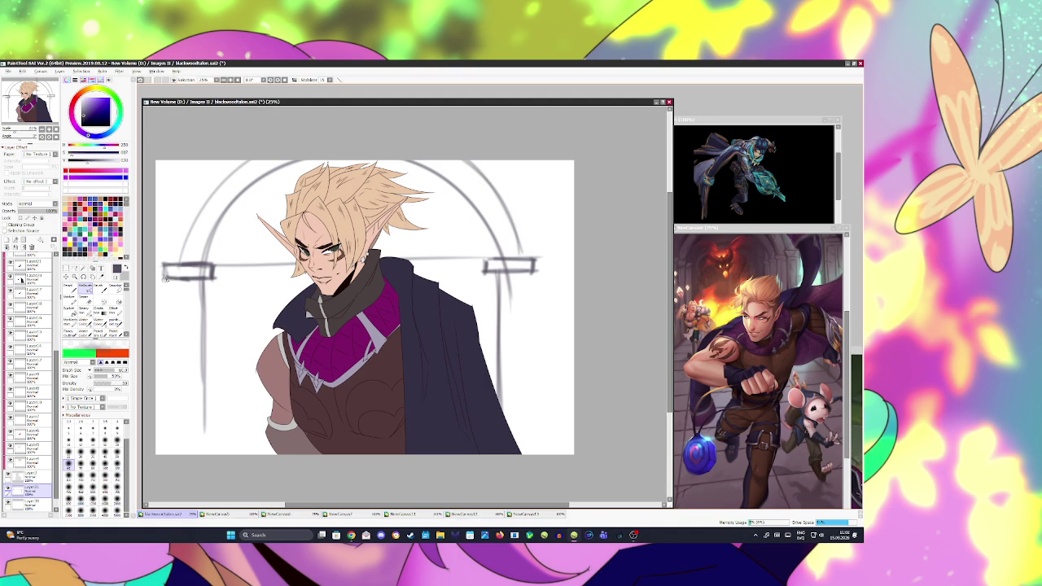
pyautogui.moveTo(509, 263)
pyautogui.mouseDown()
pyautogui.moveTo(537, 262)
pyautogui.moveTo(535, 271)
pyautogui.mouseUp()
pyautogui.moveTo(166, 277); pyautogui.dragTo(168, 456)
pyautogui.hotkey('ctrl', 'z')
pyautogui.moveTo(205, 280); pyautogui.dragTo(206, 452)
pyautogui.moveTo(208, 267)
pyautogui.mouseDown()
pyautogui.moveTo(217, 287)
pyautogui.moveTo(216, 270)
pyautogui.moveTo(211, 287)
pyautogui.moveTo(158, 291)
pyautogui.mouseUp()
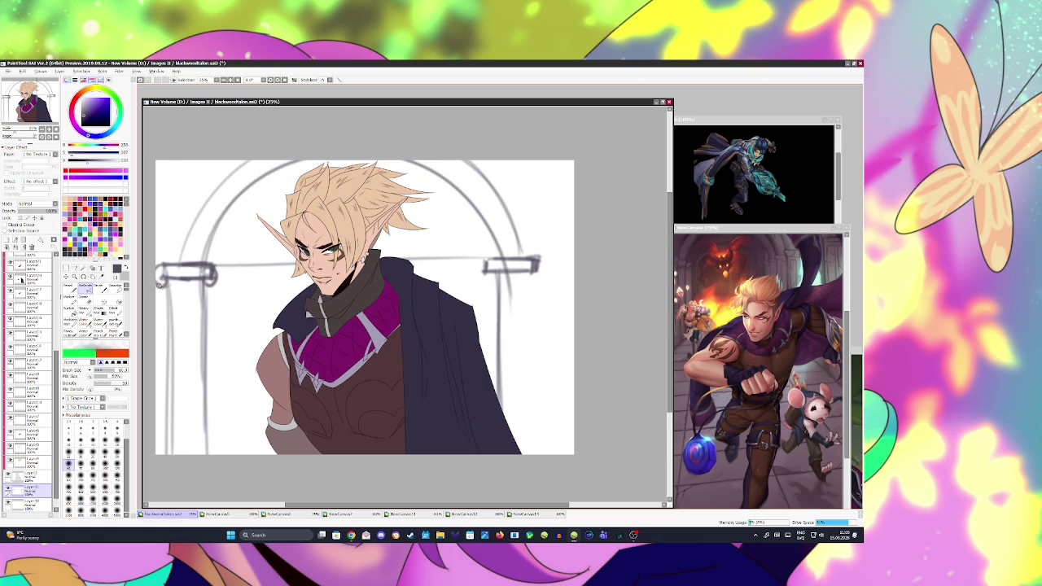
# - Round off the right box and redraw the right pillar and arch curve
pyautogui.moveTo(493, 258)
pyautogui.mouseDown()
pyautogui.moveTo(474, 272)
pyautogui.moveTo(493, 276)
pyautogui.moveTo(485, 282)
pyautogui.mouseUp()
pyautogui.moveTo(535, 257)
pyautogui.mouseDown()
pyautogui.moveTo(547, 278)
pyautogui.moveTo(531, 283)
pyautogui.moveTo(527, 455)
pyautogui.mouseUp()
pyautogui.hotkey('ctrl', 'z')
pyautogui.hotkey('ctrl', 'z')
pyautogui.moveTo(537, 262)
pyautogui.mouseDown()
pyautogui.moveTo(542, 275)
pyautogui.moveTo(532, 276)
pyautogui.moveTo(545, 279)
pyautogui.moveTo(504, 206)
pyautogui.mouseUp()
pyautogui.hotkey('ctrl', 'z')
pyautogui.hotkey('ctrl', 'z')
pyautogui.hotkey('ctrl', 'z')
pyautogui.moveTo(527, 248)
pyautogui.mouseDown()
pyautogui.moveTo(456, 161)
pyautogui.moveTo(527, 262)
pyautogui.moveTo(490, 184)
pyautogui.moveTo(511, 227)
pyautogui.mouseUp()
# - Redraw the left and right arch lines darker
pyautogui.hotkey('ctrl', 'z')
pyautogui.moveTo(166, 265); pyautogui.dragTo(224, 161)
pyautogui.hotkey('ctrl', 'z')
pyautogui.moveTo(167, 264); pyautogui.dragTo(220, 161)
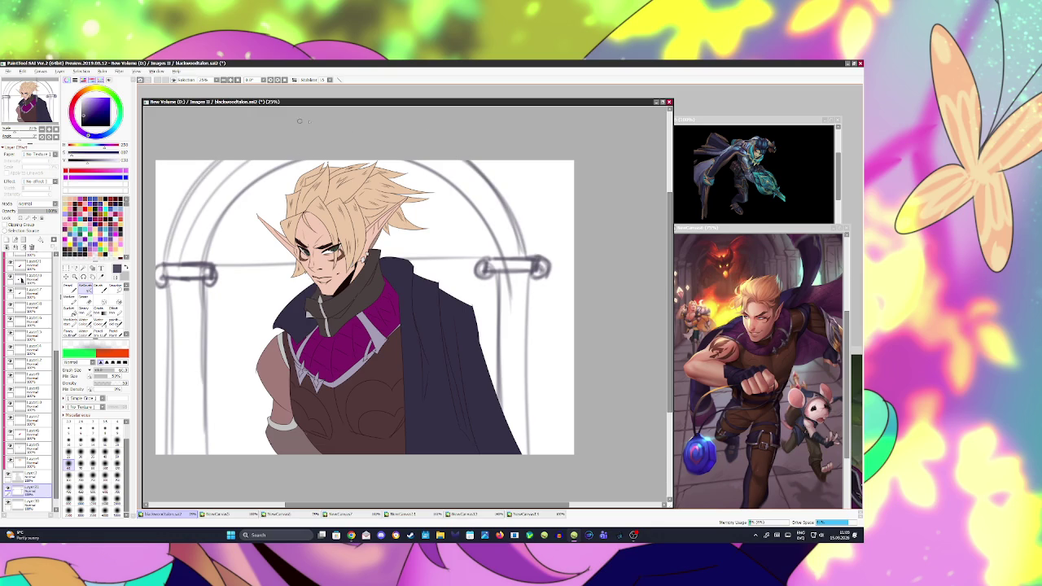
pyautogui.hotkey('ctrl', 'z')
pyautogui.moveTo(529, 244); pyautogui.dragTo(482, 161)
pyautogui.hotkey('ctrl', 'z')
pyautogui.moveTo(530, 255); pyautogui.dragTo(484, 161)
pyautogui.hotkey('ctrl', 'z')
pyautogui.hotkey('ctrl', 'z')
pyautogui.moveTo(531, 257); pyautogui.dragTo(483, 161)
pyautogui.moveTo(530, 259); pyautogui.dragTo(484, 161)
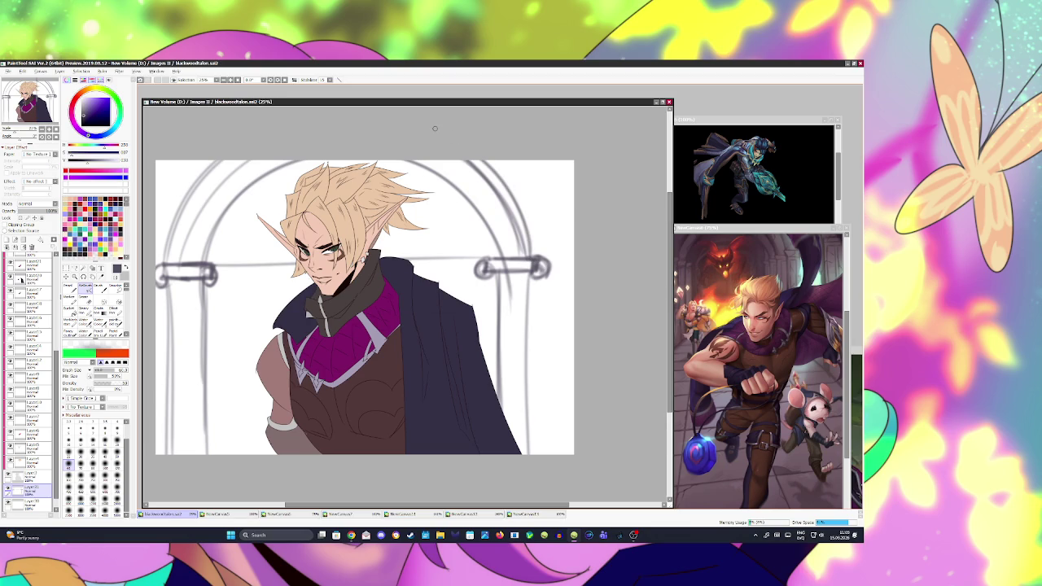
# - Return the arch sketch layer to 100% opacity and undo a test brush stroke
pyautogui.moveTo(56, 210); pyautogui.dragTo(33, 209)
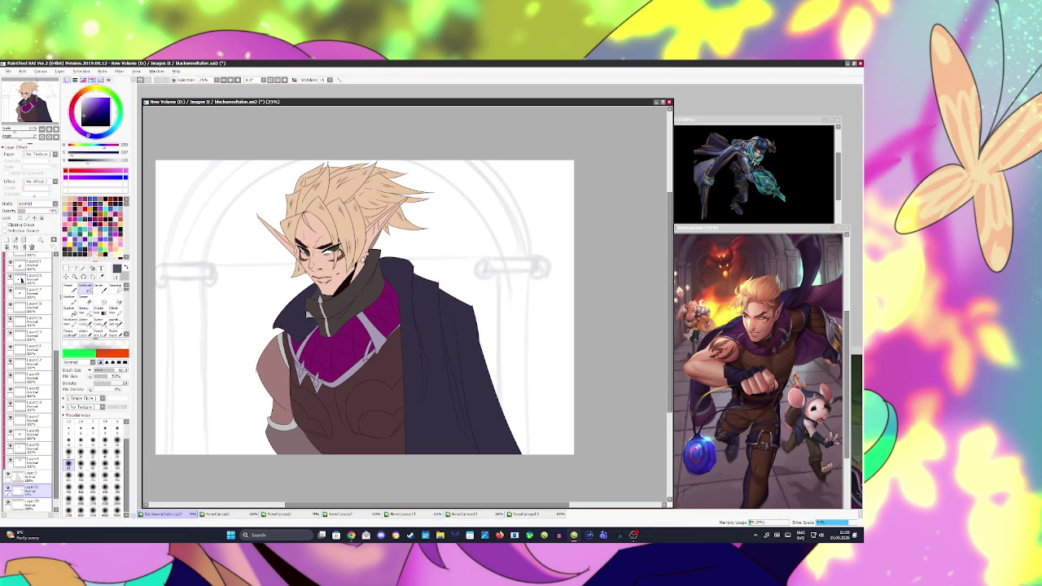
pyautogui.moveTo(33, 210); pyautogui.dragTo(59, 210)
pyautogui.press('b')
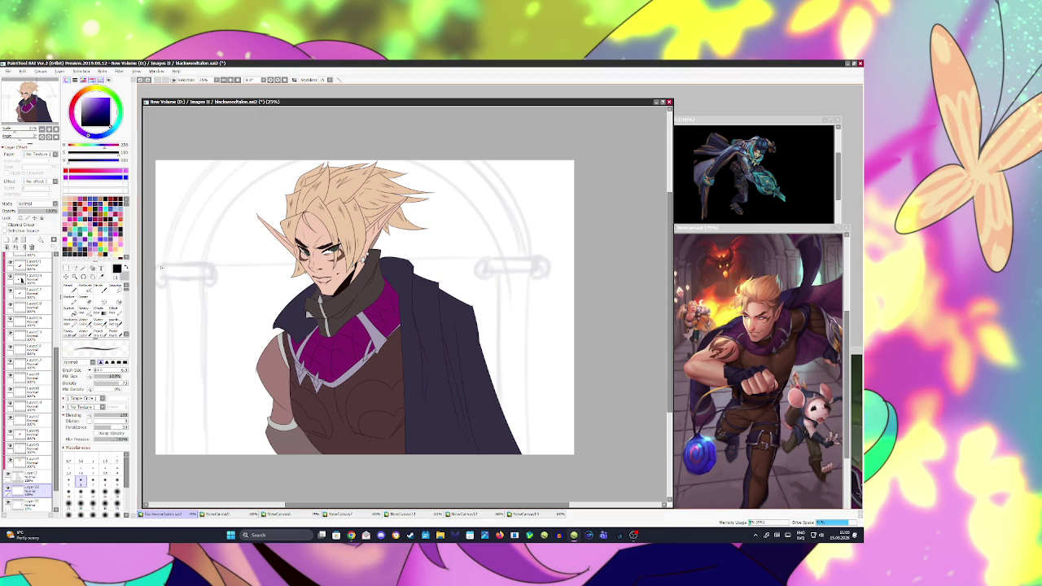
pyautogui.moveTo(161, 263); pyautogui.dragTo(216, 263)
pyautogui.hotkey('ctrl', 'z')
# - Sample a beige tone from the canvas and paint the left pillar's capital
pyautogui.press('alt')
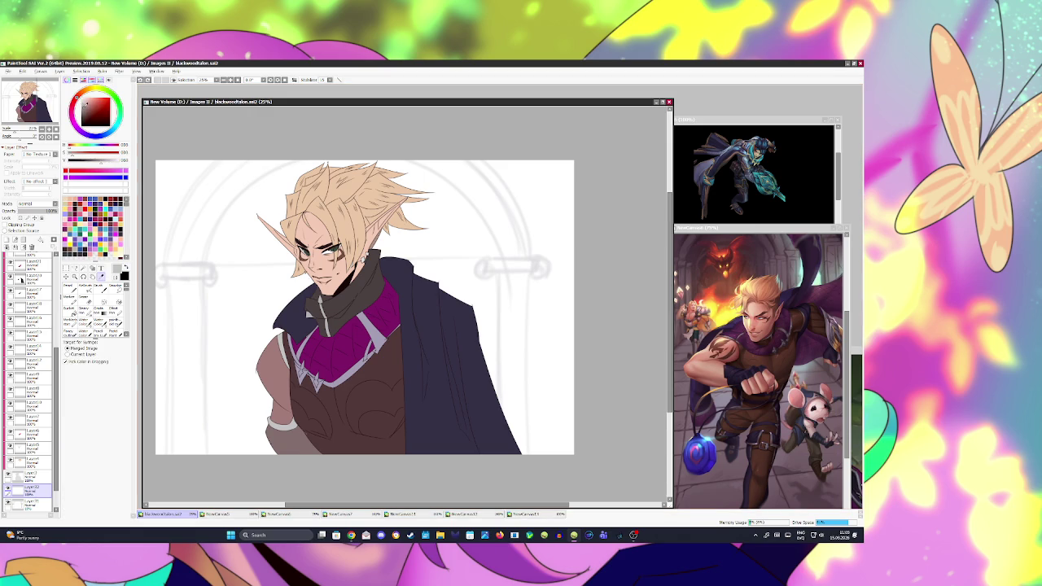
pyautogui.click(322, 268)
pyautogui.click(318, 281)
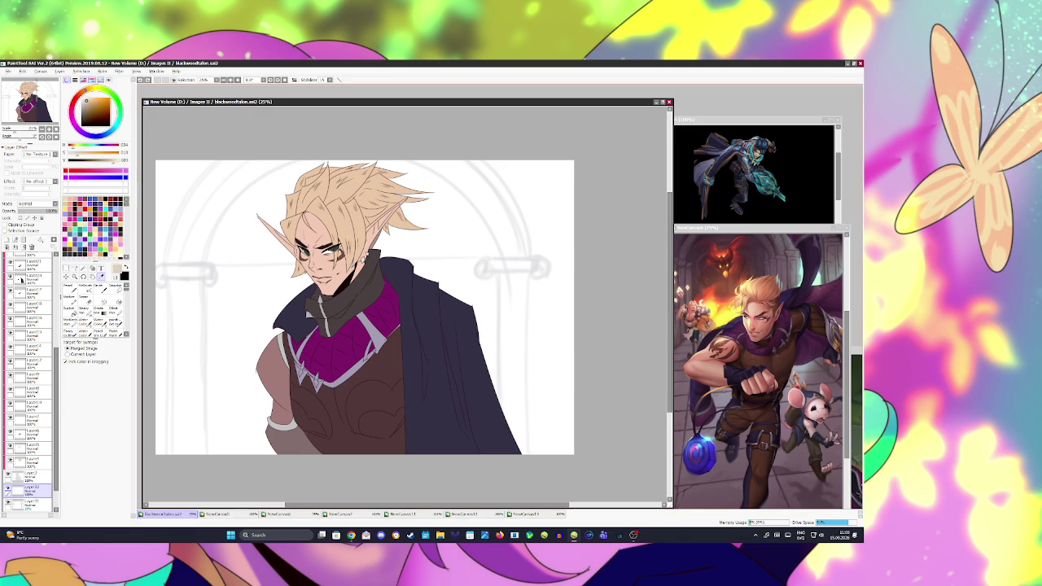
pyautogui.click(161, 277)
pyautogui.moveTo(160, 269)
pyautogui.mouseDown()
pyautogui.moveTo(216, 267)
pyautogui.moveTo(167, 274)
pyautogui.mouseUp()
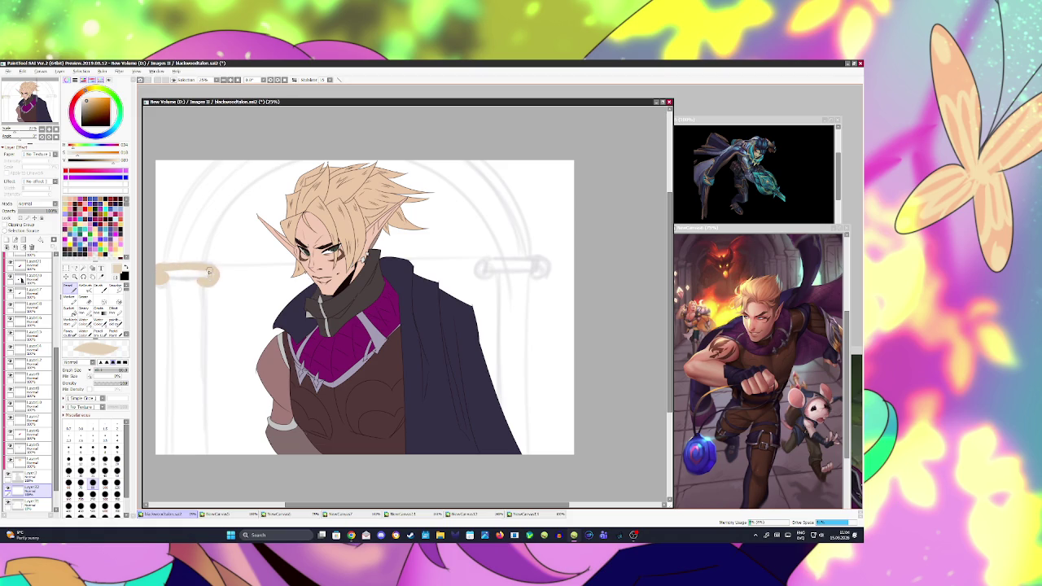
# - Bucket-fill a rectangular beige shaft for the left pillar and round off its capital
pyautogui.press('m')
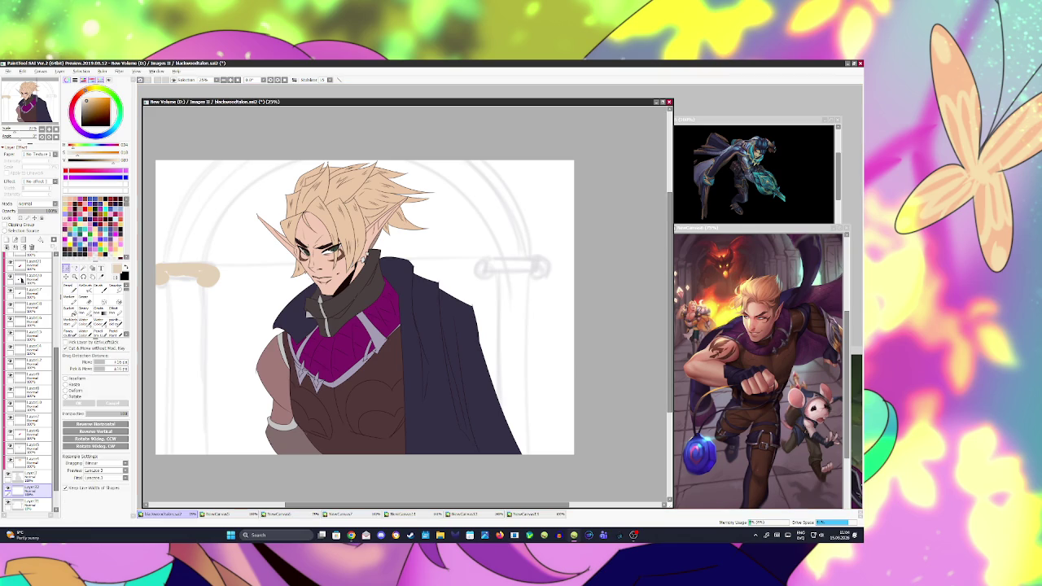
pyautogui.moveTo(164, 272); pyautogui.dragTo(205, 456)
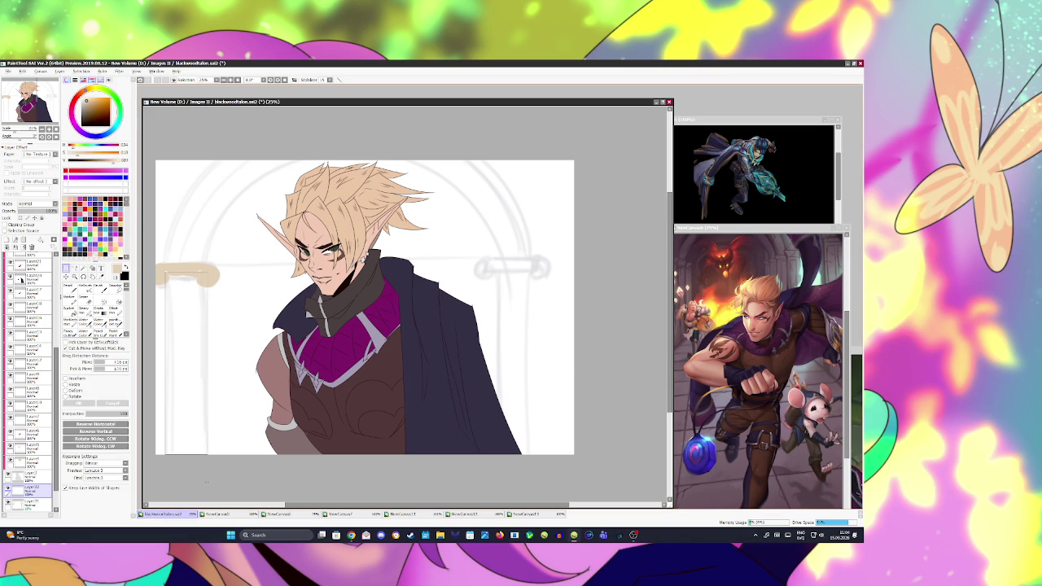
pyautogui.click(68, 310)
pyautogui.click(186, 366)
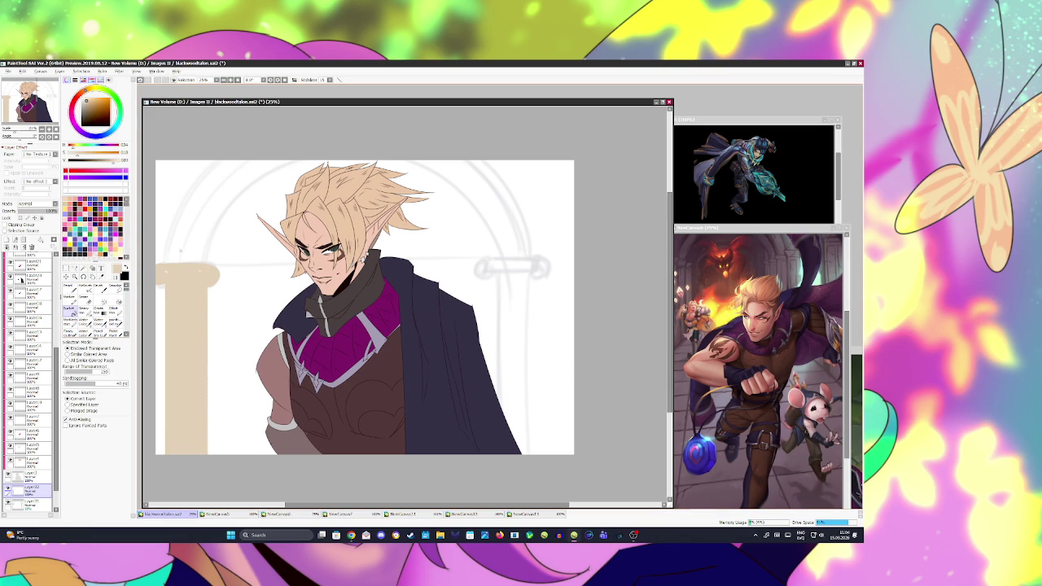
pyautogui.press('v')
pyautogui.hotkey('ctrl', 'd')
pyautogui.press('n')
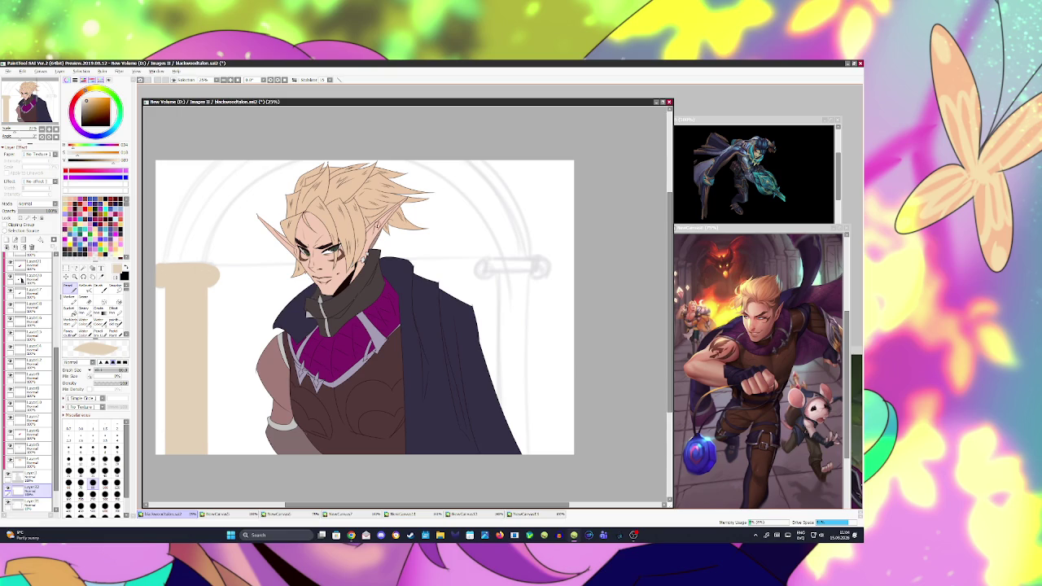
pyautogui.moveTo(216, 283); pyautogui.dragTo(209, 265)
pyautogui.moveTo(221, 277); pyautogui.dragTo(215, 287)
# - Copy the pillar to the right side, touch up its capital, and save
pyautogui.press('ctrl')
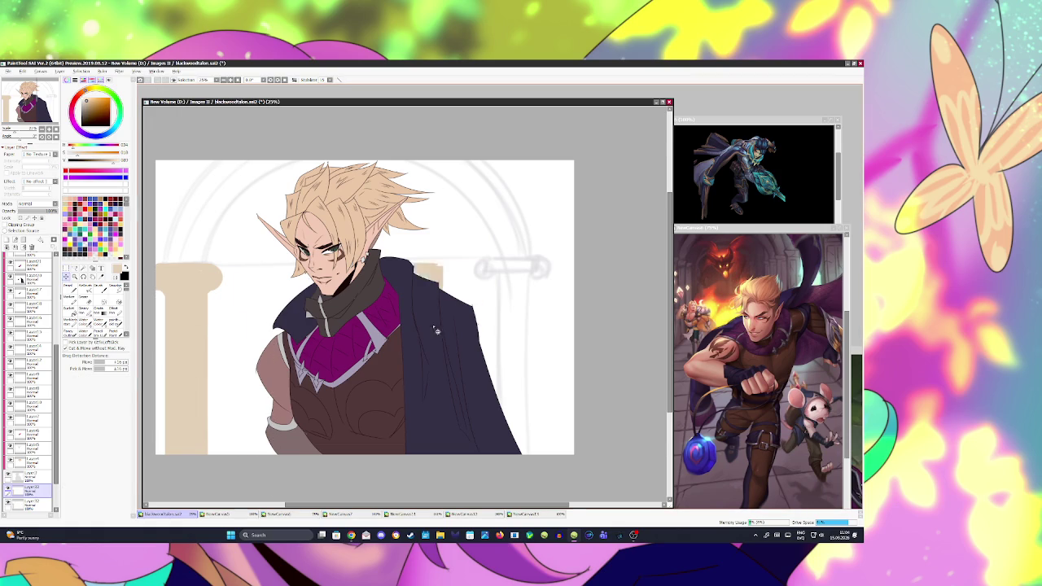
pyautogui.moveTo(187, 326); pyautogui.dragTo(525, 325)
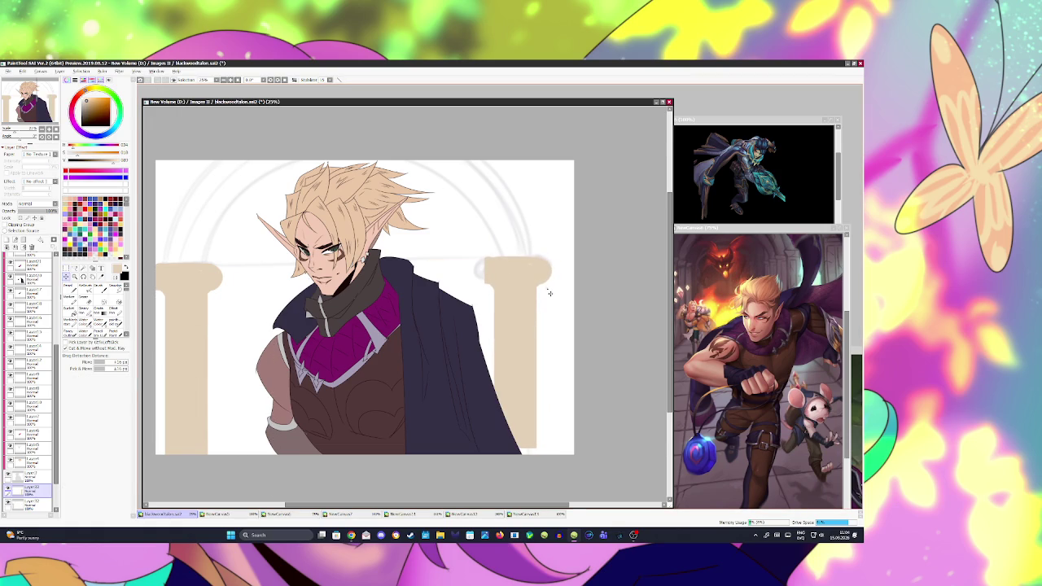
pyautogui.press('n')
pyautogui.moveTo(502, 263); pyautogui.dragTo(479, 273)
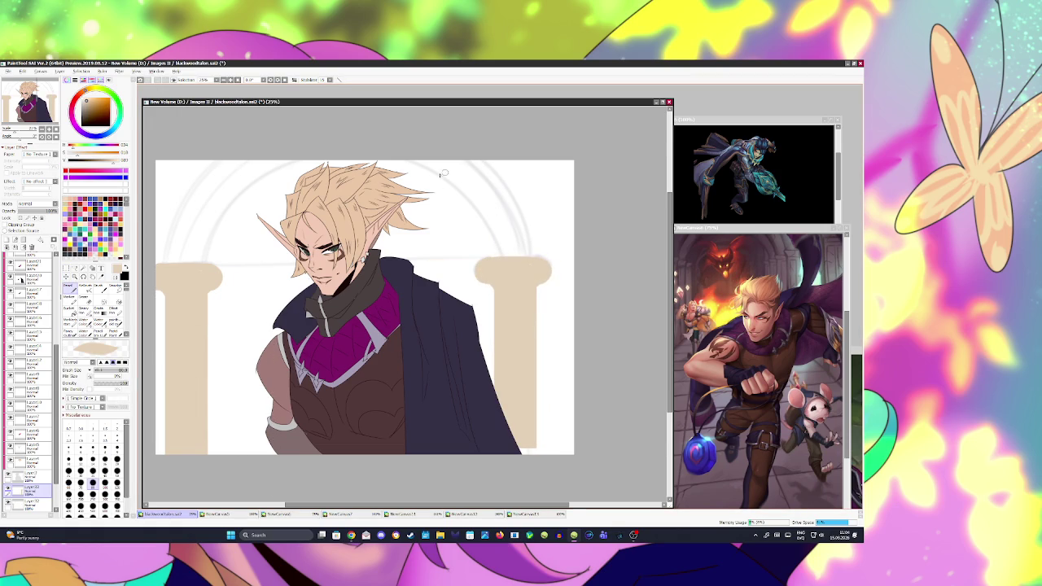
pyautogui.hotkey('ctrl', 's')
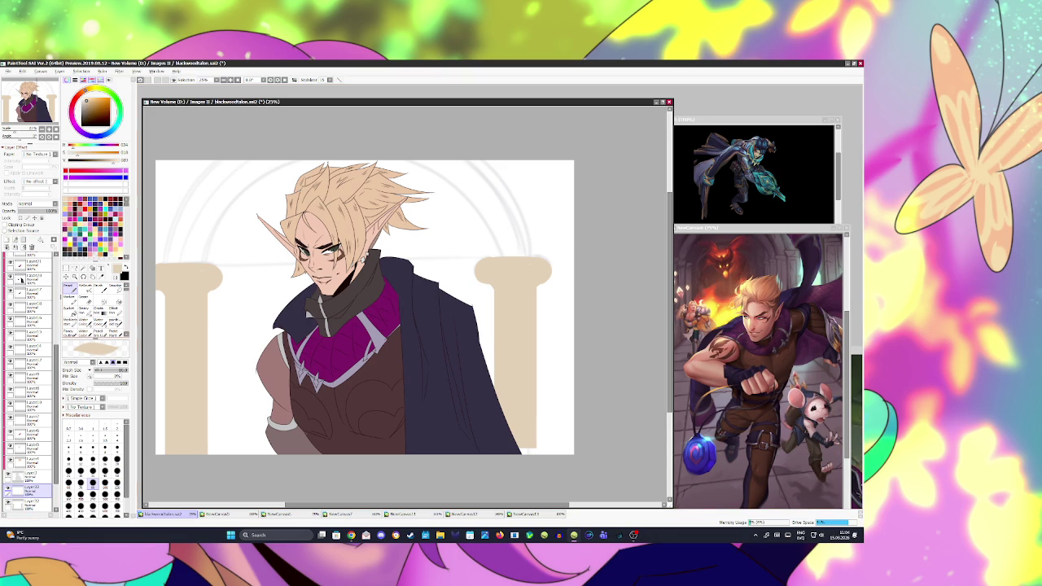
# - Add an Ellipse ruler and resize it into a circle around the figure
pyautogui.click(101, 71)
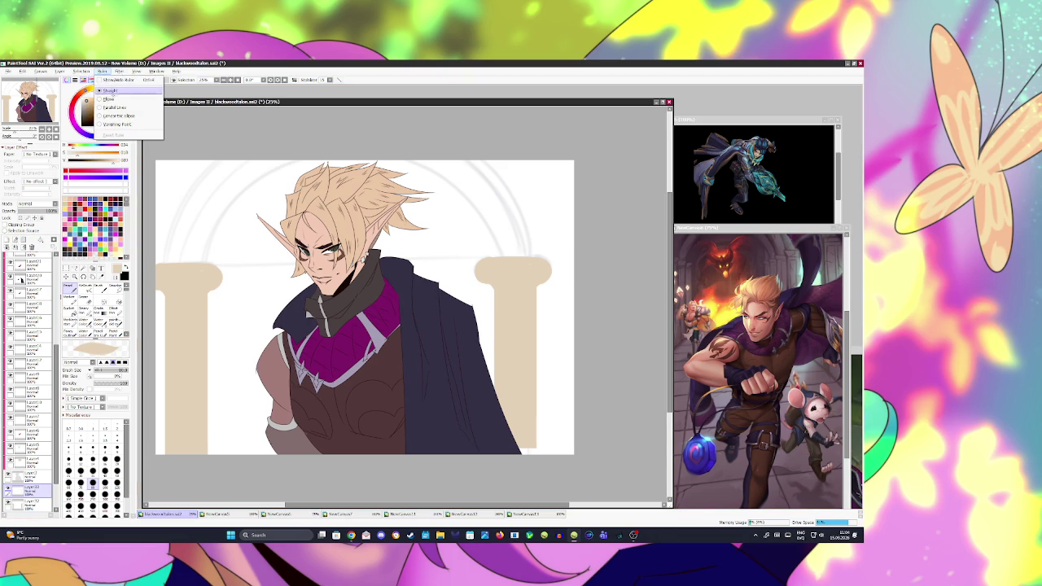
pyautogui.click(109, 99)
pyautogui.moveTo(504, 247)
pyautogui.mouseDown()
pyautogui.moveTo(471, 238)
pyautogui.moveTo(468, 323)
pyautogui.mouseUp()
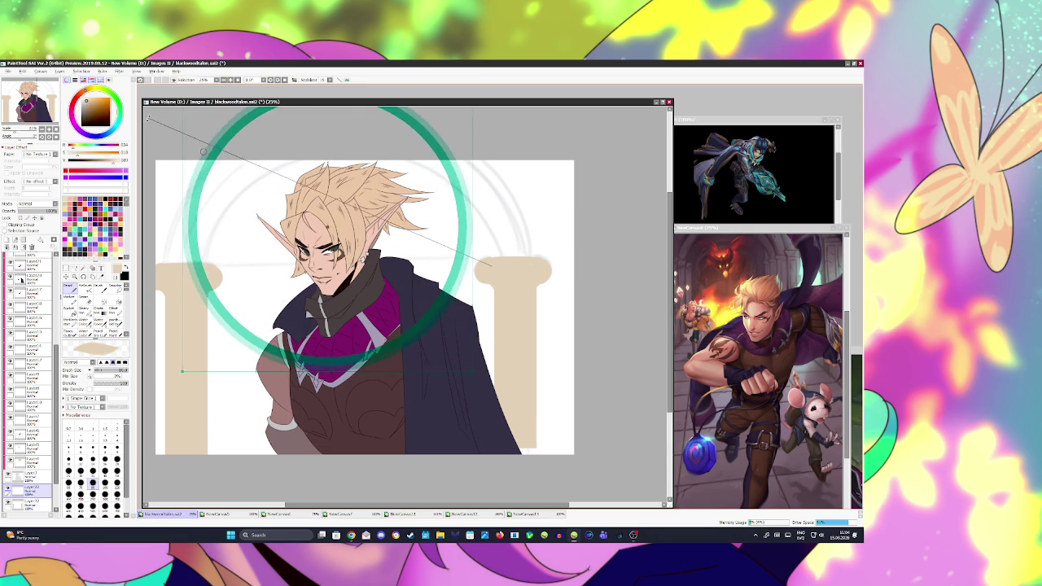
pyautogui.moveTo(469, 322)
pyautogui.mouseDown()
pyautogui.moveTo(595, 397)
pyautogui.moveTo(519, 297)
pyautogui.moveTo(536, 301)
pyautogui.mouseUp()
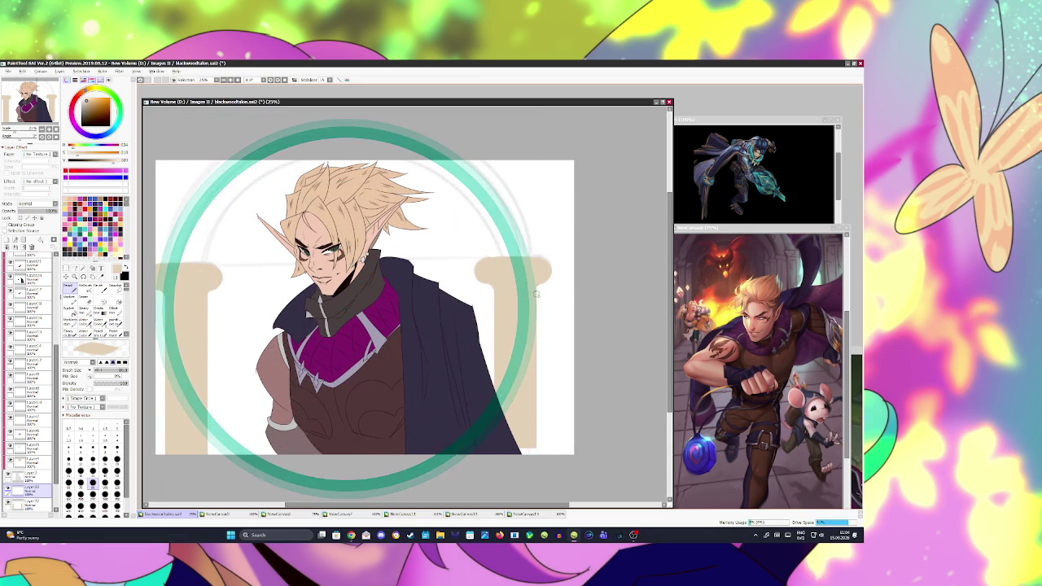
pyautogui.moveTo(536, 301); pyautogui.dragTo(536, 301)
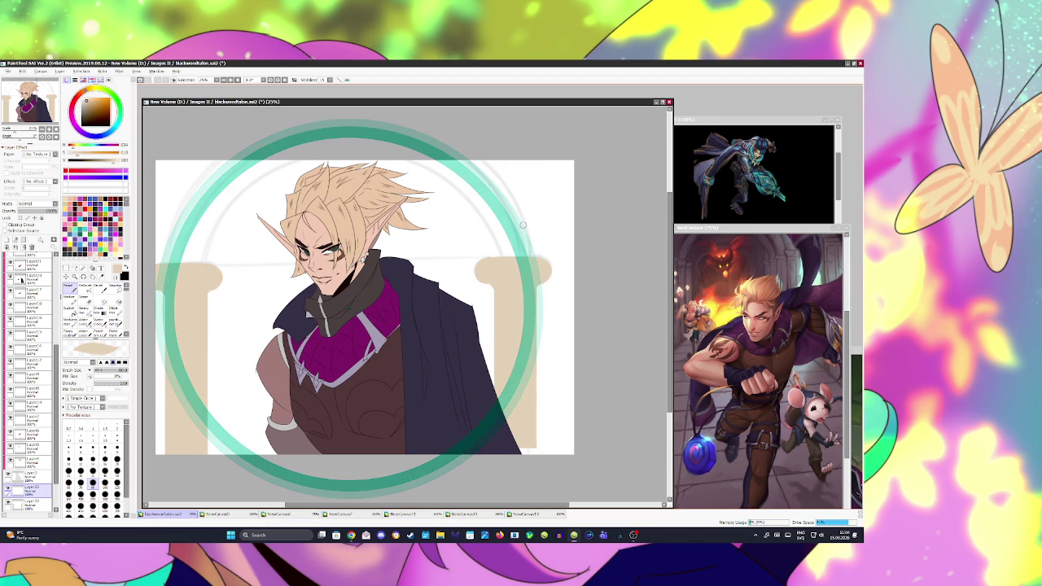
# - Paint beige arch arcs along the circular guide, then shift the guide right
pyautogui.moveTo(160, 262); pyautogui.dragTo(508, 200)
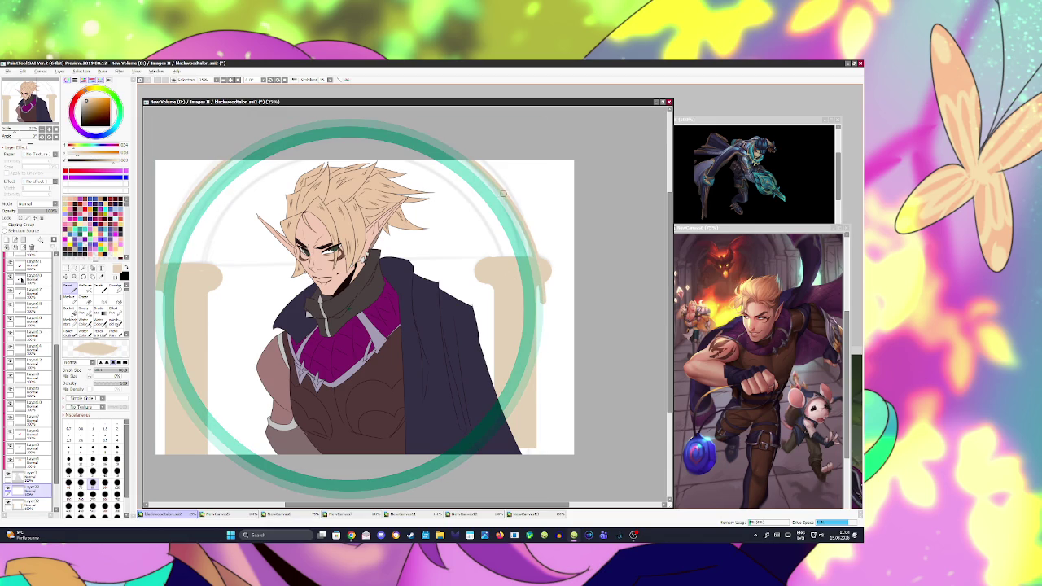
pyautogui.moveTo(162, 262); pyautogui.dragTo(327, 119)
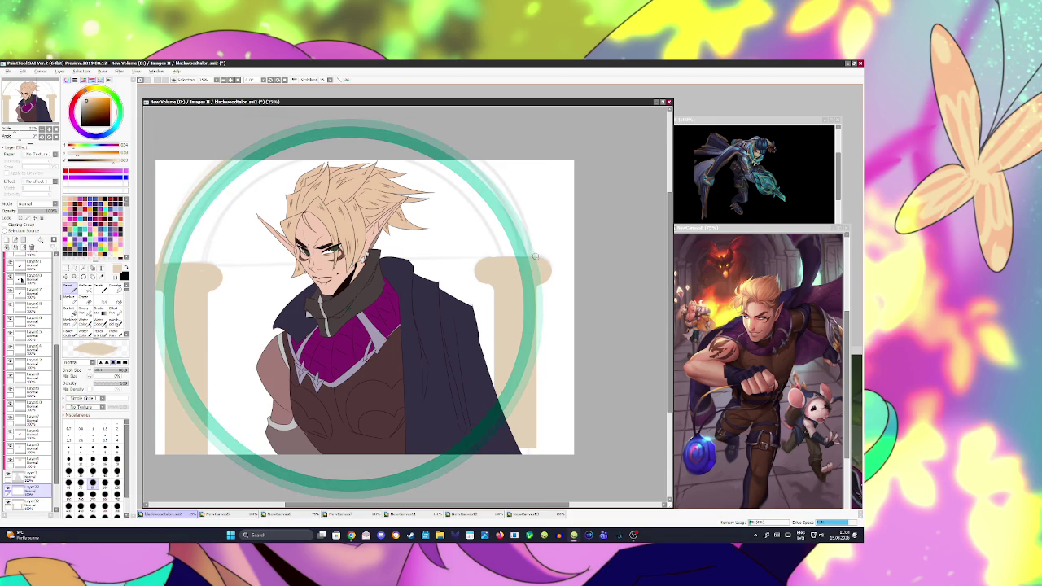
pyautogui.moveTo(534, 254); pyautogui.dragTo(470, 163)
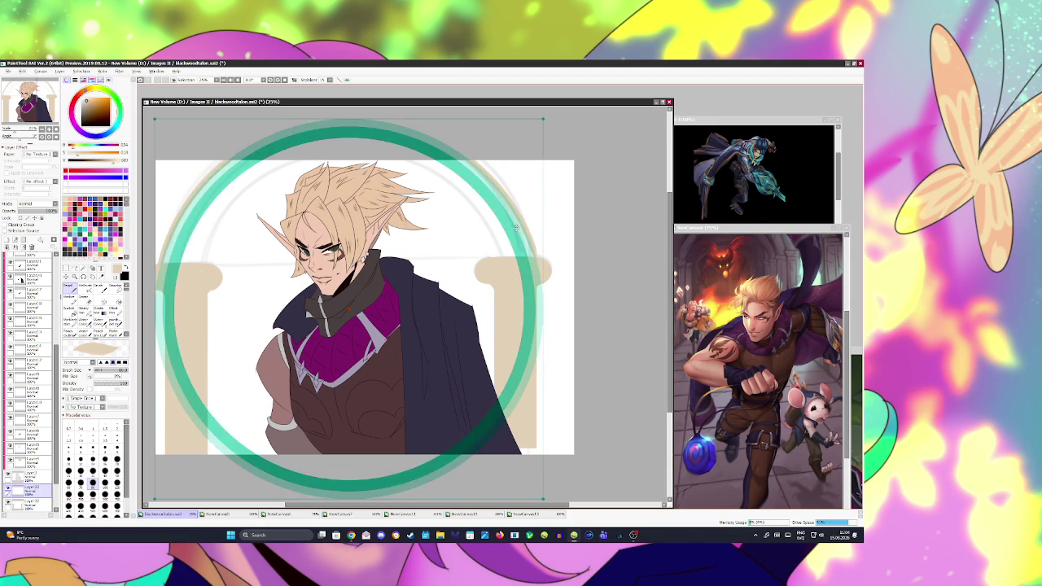
pyautogui.moveTo(504, 241); pyautogui.dragTo(505, 267)
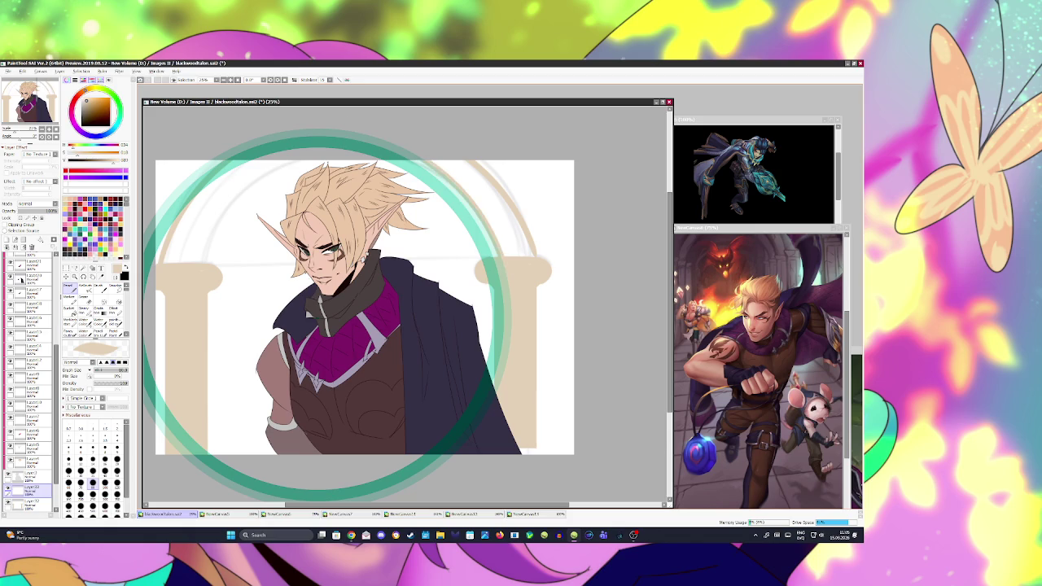
pyautogui.moveTo(470, 200); pyautogui.dragTo(523, 200)
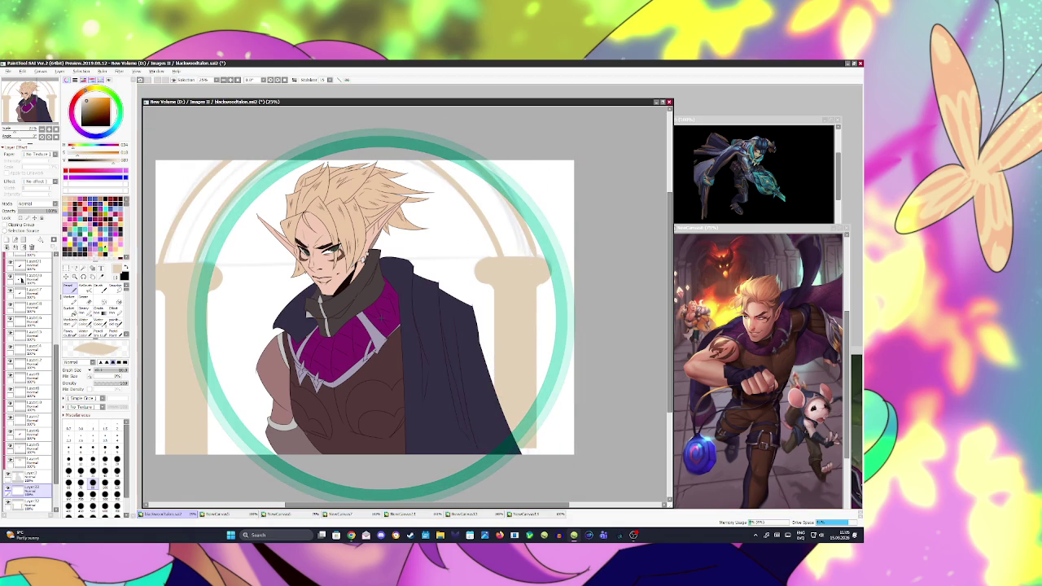
# - Hide the ruler and select an area of the arch layer with the Magic Wand
pyautogui.click(101, 72)
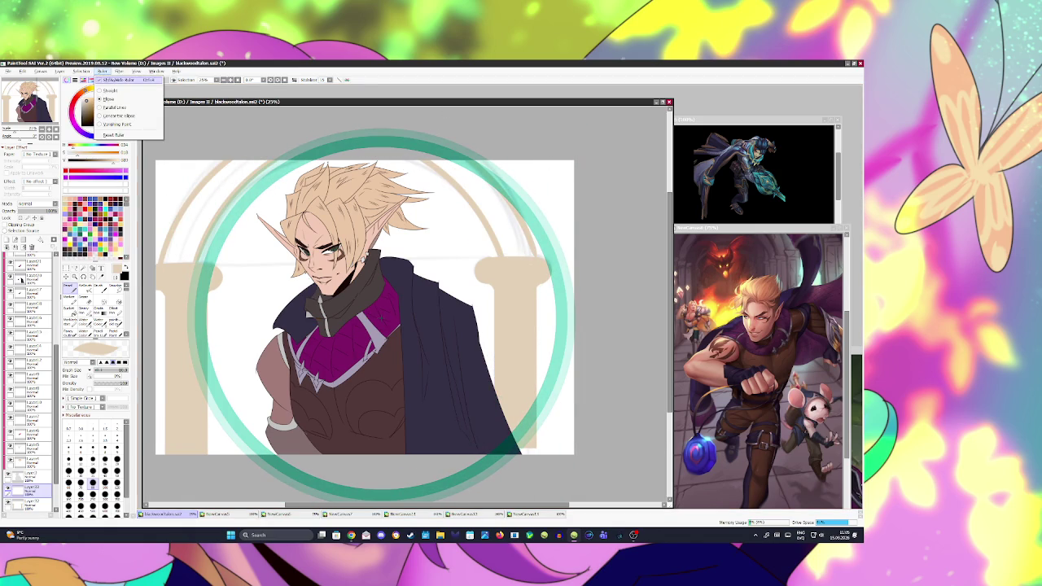
pyautogui.click(114, 79)
pyautogui.click(83, 269)
pyautogui.click(451, 182)
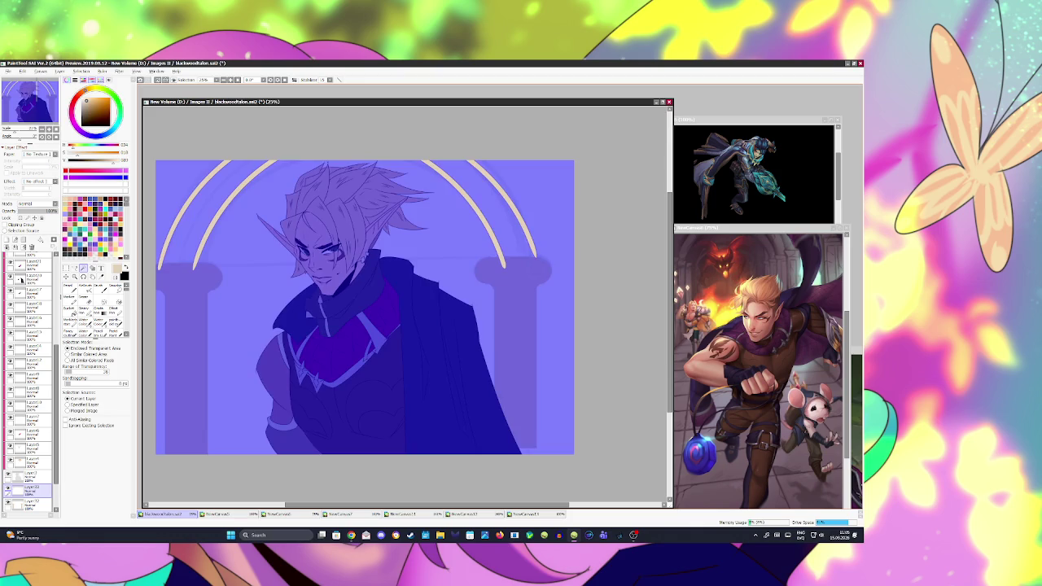
# - Magic-wand both arch strips and bucket-fill them solid beige
pyautogui.press('b')
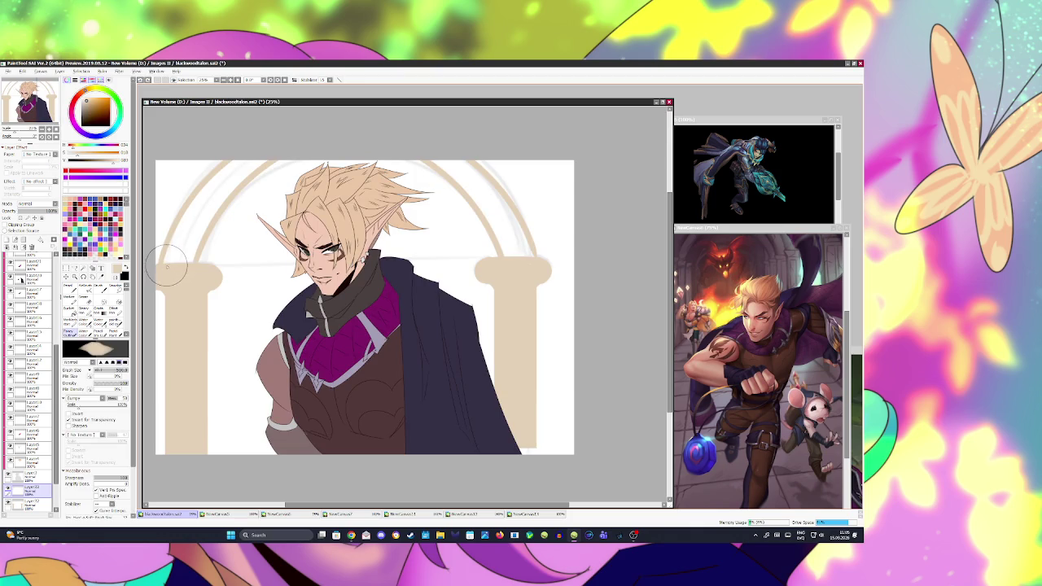
pyautogui.press('[')
pyautogui.press('[')
pyautogui.press('[')
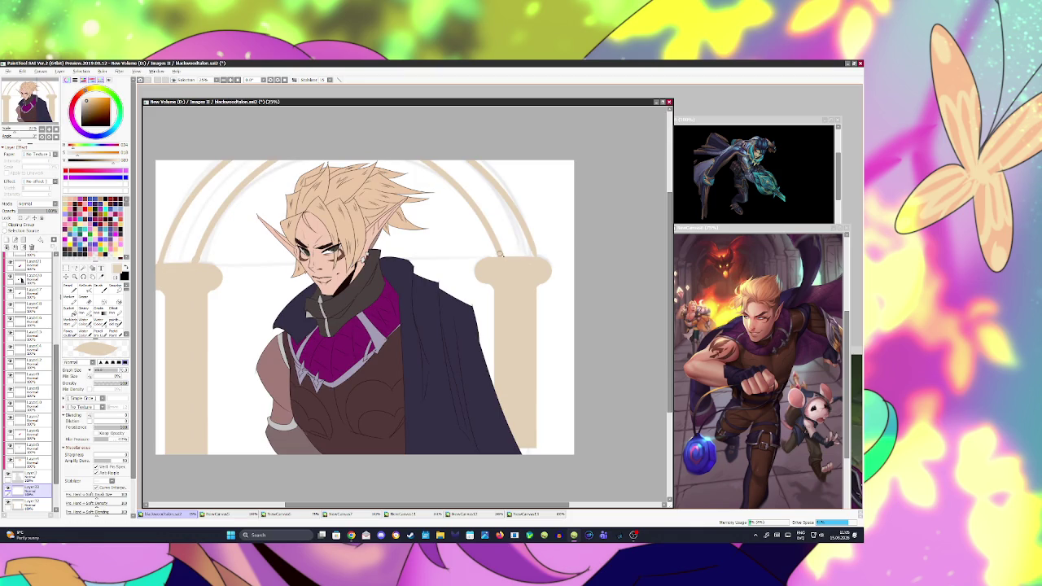
pyautogui.press('w')
pyautogui.click(525, 248)
pyautogui.keyDown('shift'); pyautogui.click(216, 224); pyautogui.keyUp('shift')
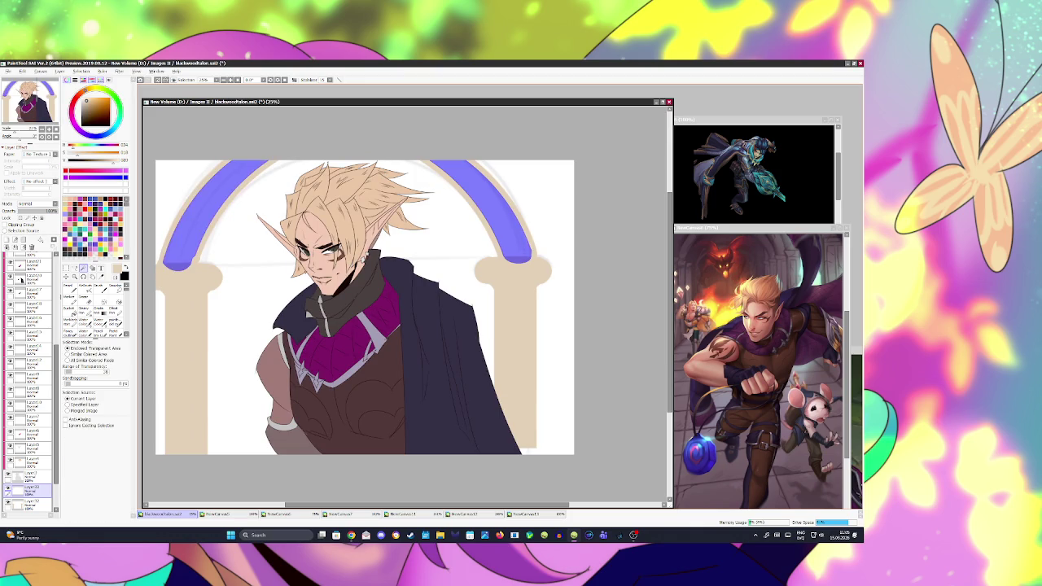
pyautogui.press('b')
pyautogui.moveTo(456, 179); pyautogui.dragTo(521, 244)
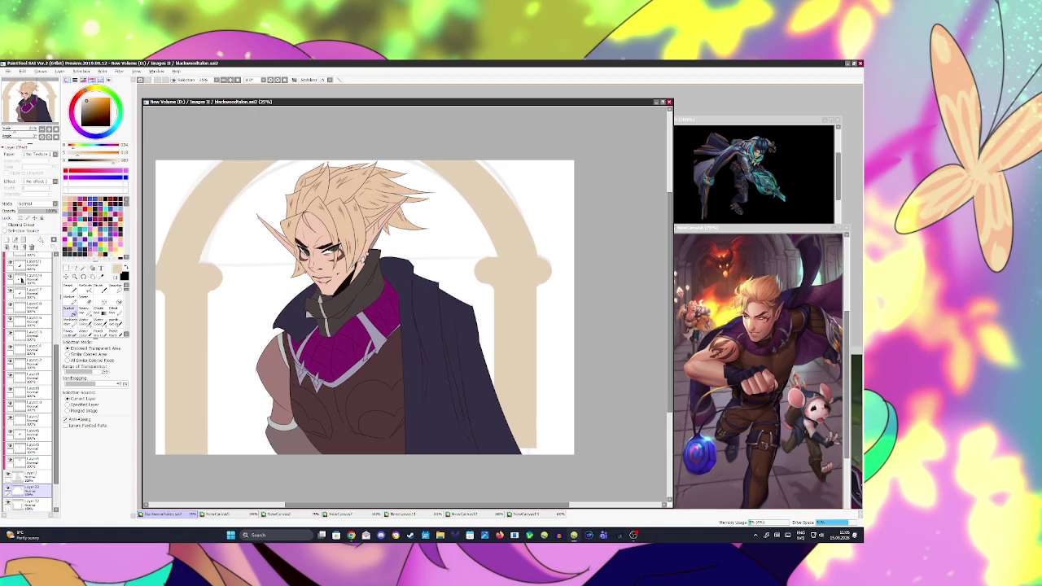
# - Reshape the lobes of the right capital with the Pencil, undoing unwanted strokes
pyautogui.press('n')
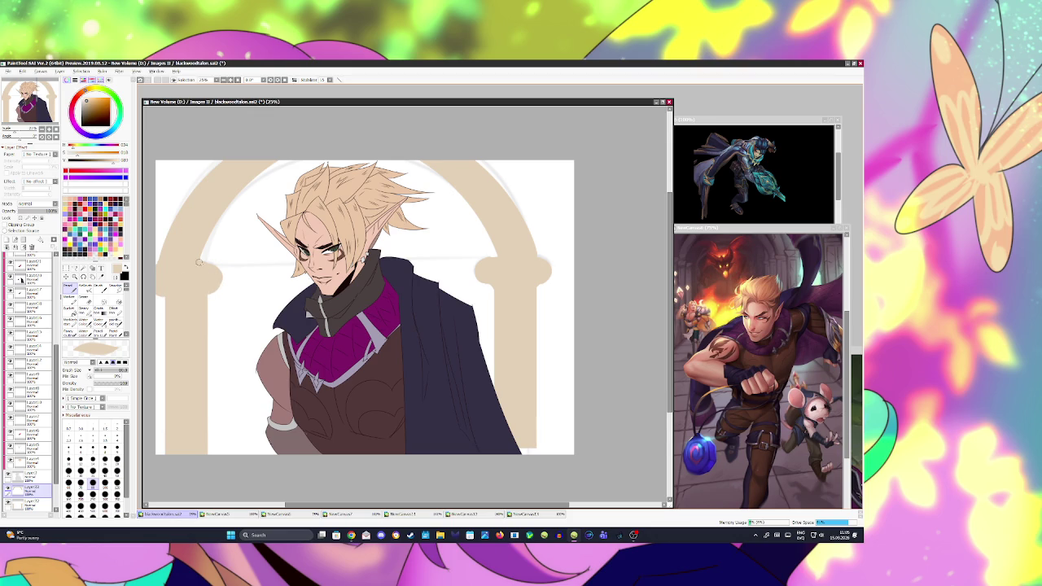
pyautogui.moveTo(480, 270); pyautogui.dragTo(501, 262)
pyautogui.hotkey('ctrl', 'z')
pyautogui.moveTo(554, 263); pyautogui.dragTo(542, 262)
pyautogui.hotkey('ctrl', 'z')
# - Save the painting, touch up the left capital, and add a new layer above Layer32
pyautogui.hotkey('ctrl', 's')
pyautogui.click(158, 287)
pyautogui.click(31, 501)
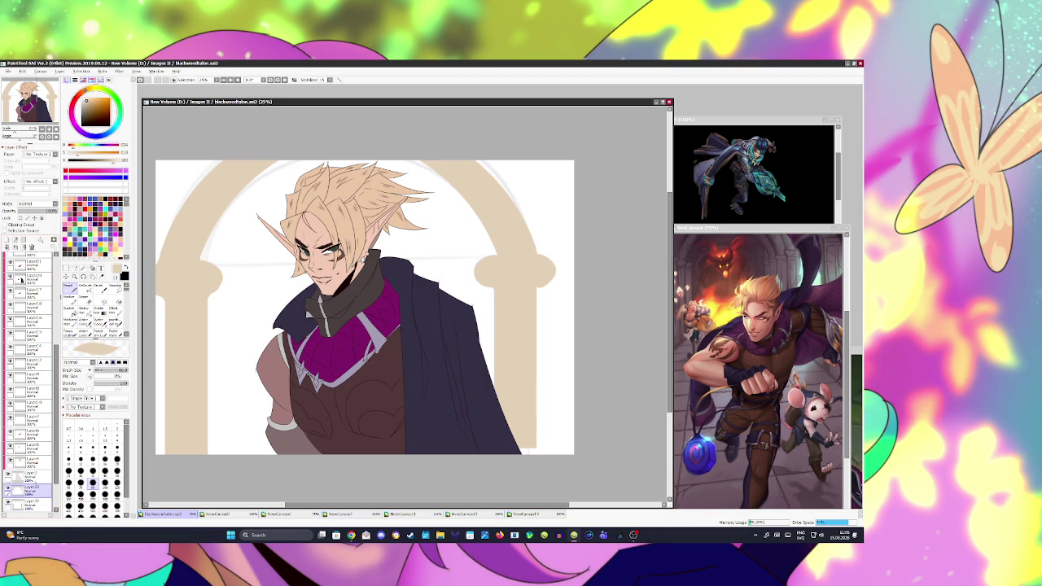
pyautogui.click(15, 244)
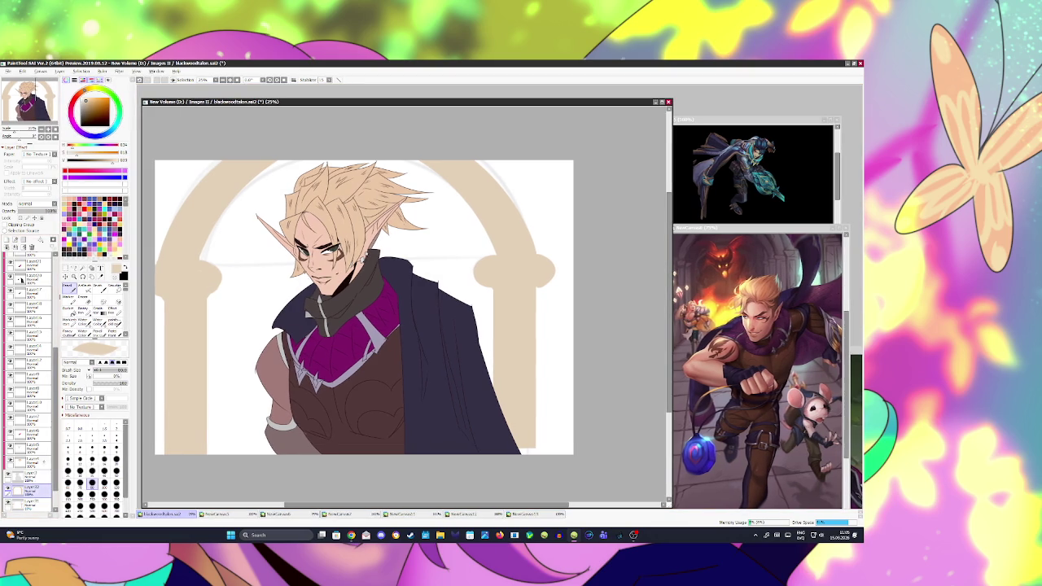
# - On new layer Layer33, fill the background behind the elf grey-beige and save
pyautogui.click(7, 239)
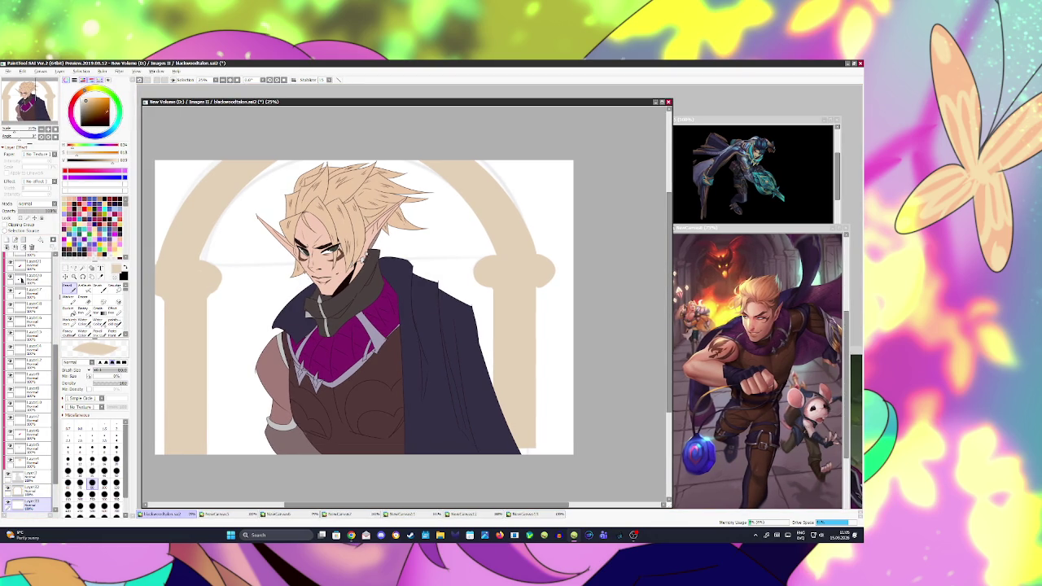
pyautogui.click(193, 186)
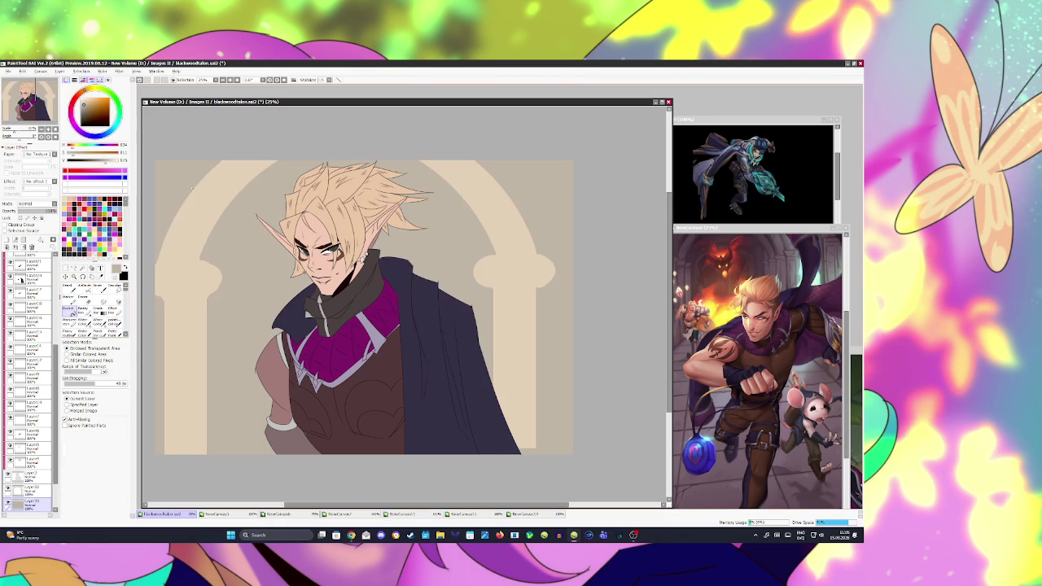
pyautogui.hotkey('ctrl', 's')
# - Sample the arch beige, extend the left pillar edge, widen the right pillar bulge, and save
pyautogui.click(31, 488)
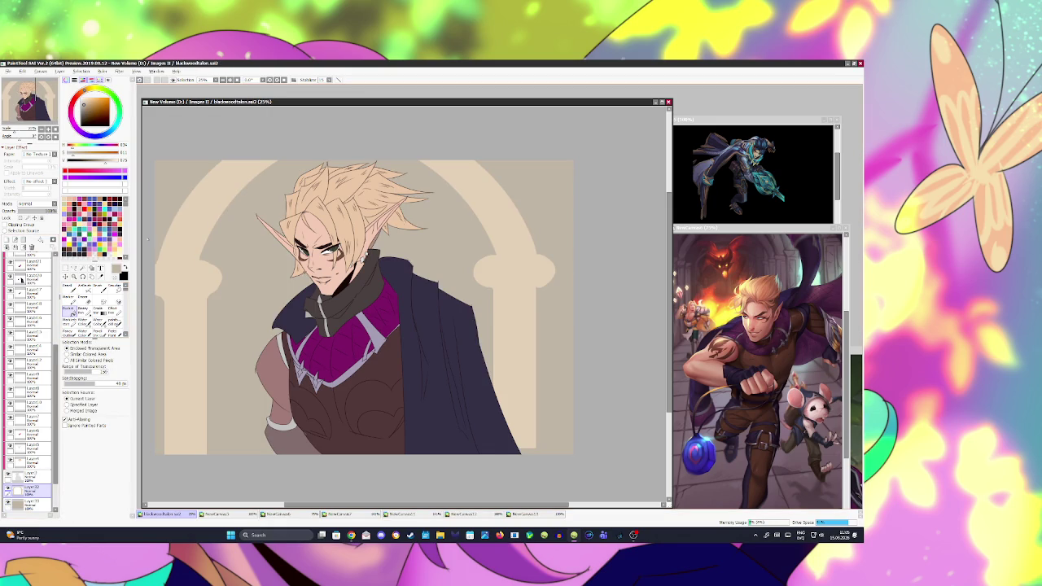
pyautogui.click(101, 275)
pyautogui.press('n')
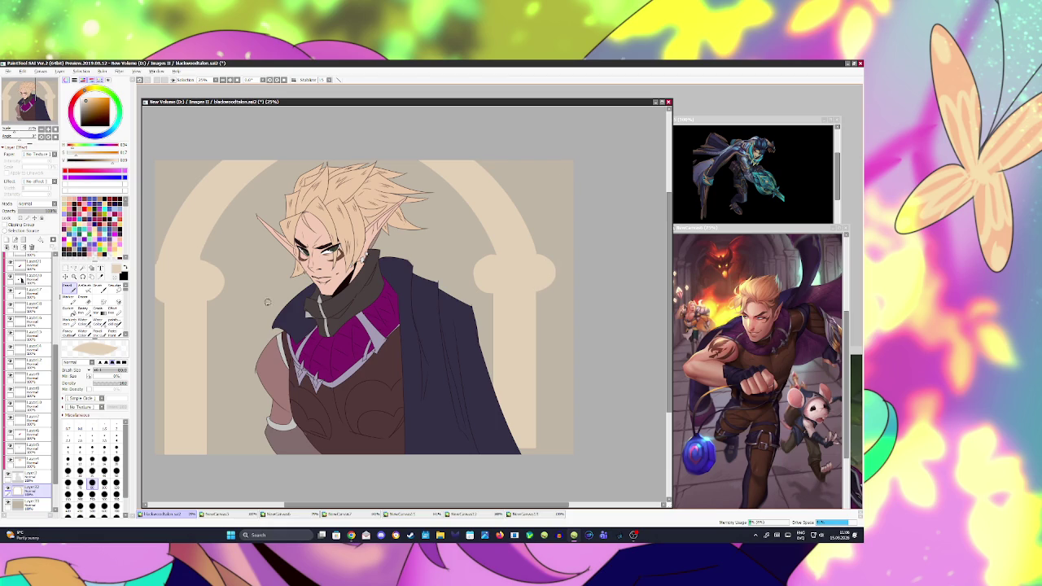
pyautogui.moveTo(164, 290); pyautogui.dragTo(162, 454)
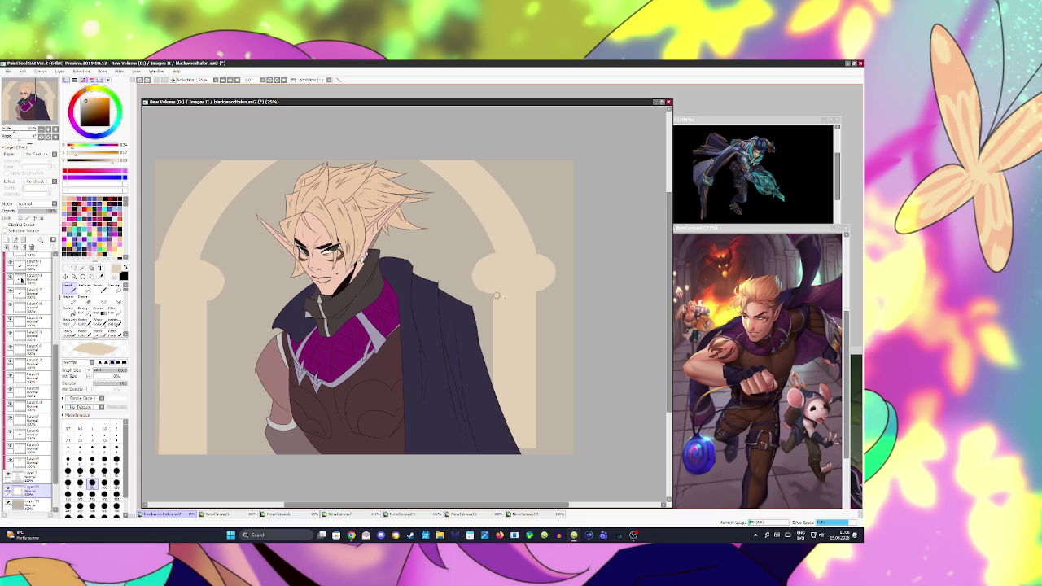
pyautogui.moveTo(533, 254)
pyautogui.mouseDown()
pyautogui.moveTo(532, 296)
pyautogui.moveTo(558, 269)
pyautogui.mouseUp()
pyautogui.hotkey('ctrl', 's')
# - Thicken the arch's top-left and right outer edges in beige, then save
pyautogui.moveTo(232, 173); pyautogui.dragTo(221, 155)
pyautogui.moveTo(154, 220); pyautogui.dragTo(221, 134)
pyautogui.moveTo(487, 143); pyautogui.dragTo(572, 326)
pyautogui.hotkey('ctrl', 'z')
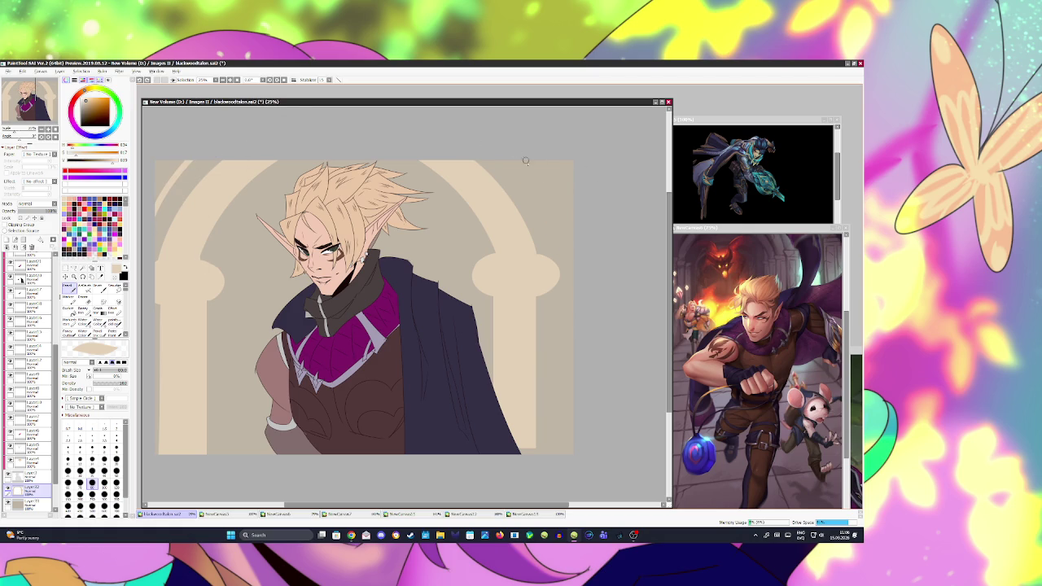
pyautogui.moveTo(508, 153); pyautogui.dragTo(573, 269)
pyautogui.hotkey('ctrl', 's')
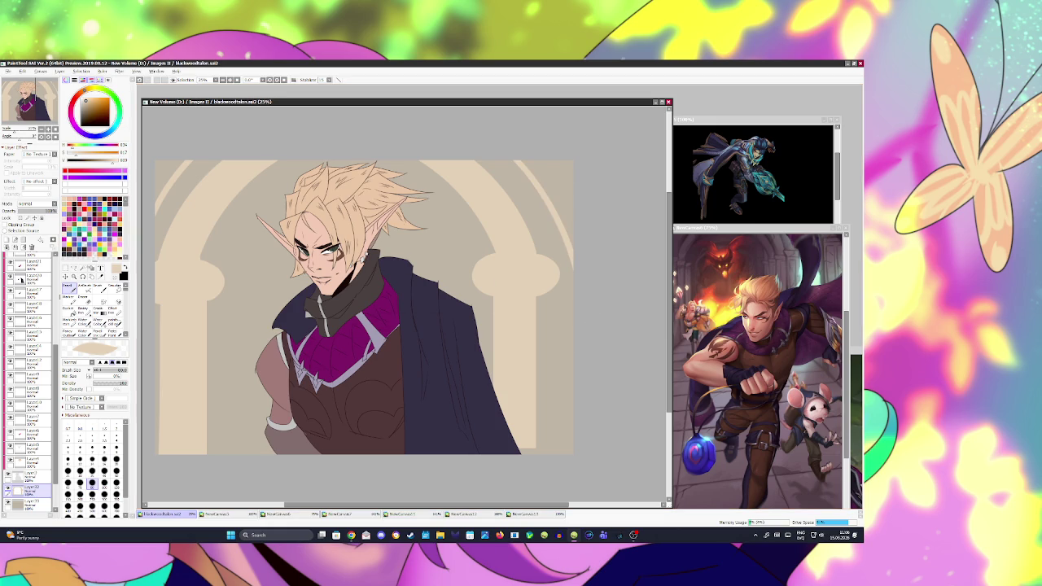
# - Magic-wand the background inside the arch, then clear the selection
pyautogui.press('w')
pyautogui.click(247, 243)
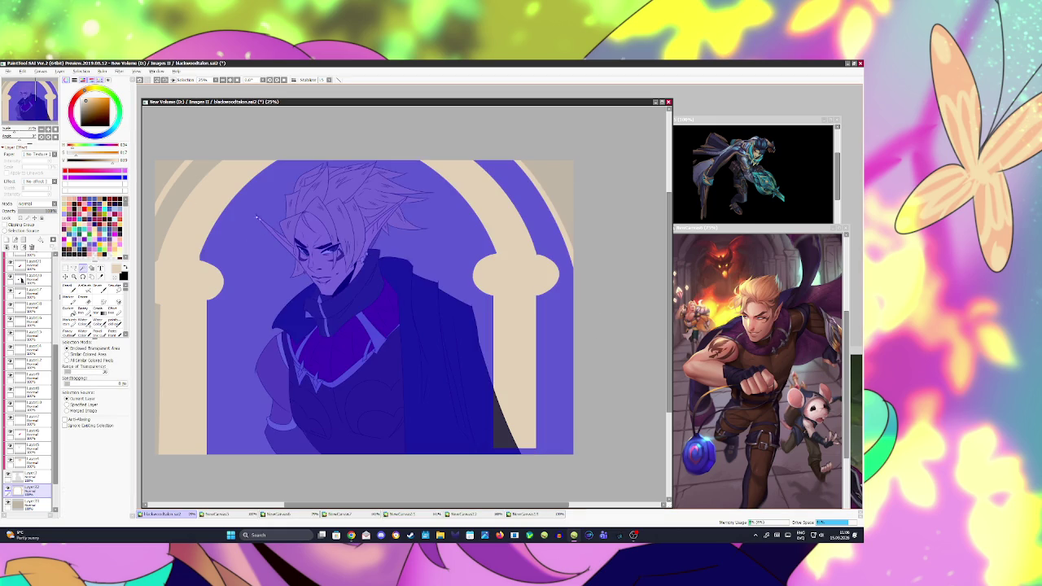
pyautogui.hotkey('ctrl', 'd')
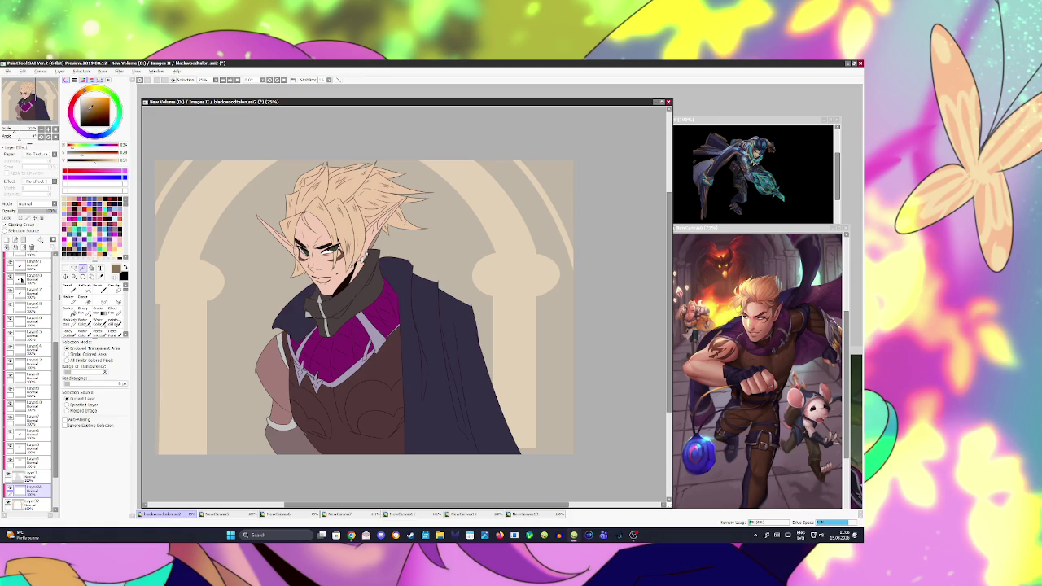
# - With a small dark reddish-brown brush, draw carved dashes along the left and right arch
pyautogui.click(69, 332)
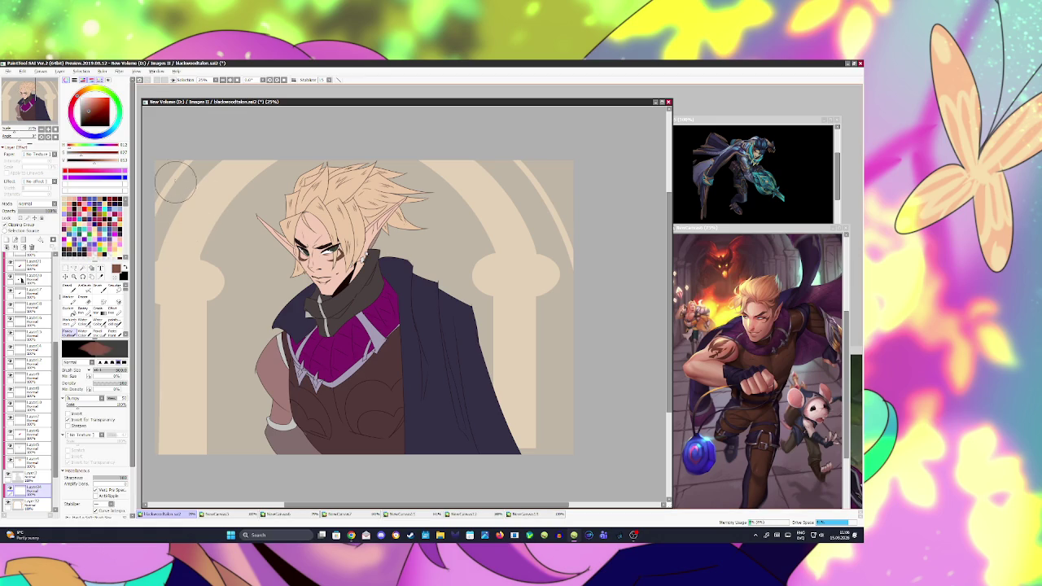
pyautogui.press('[')
pyautogui.moveTo(183, 233); pyautogui.dragTo(188, 247)
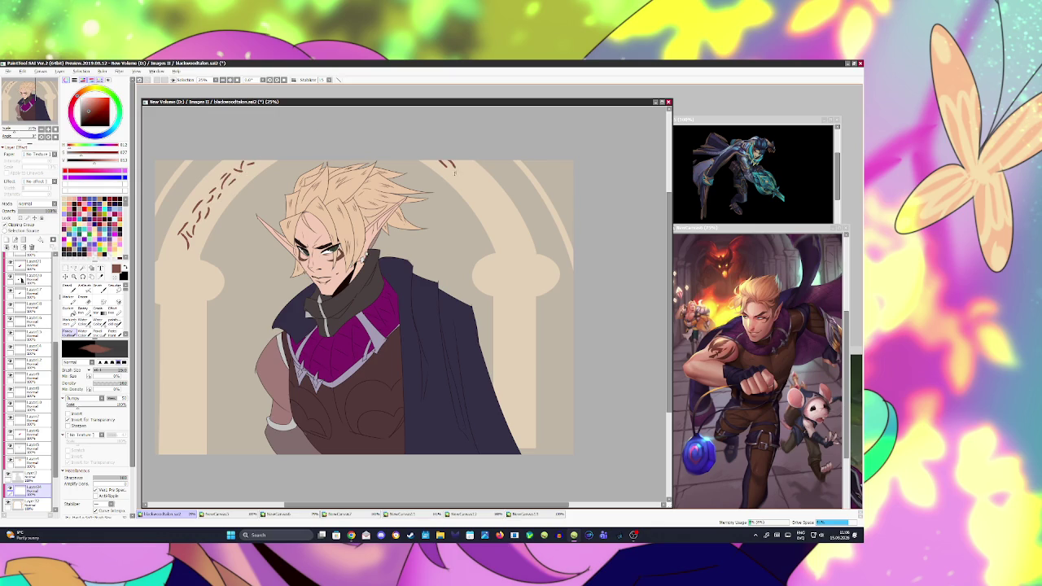
pyautogui.moveTo(472, 186); pyautogui.dragTo(518, 248)
# - Draw four vertical fluting lines down the left pillar, redoing wobbly ones
pyautogui.moveTo(167, 307); pyautogui.dragTo(162, 498)
pyautogui.hotkey('ctrl', 'z')
pyautogui.moveTo(166, 312); pyautogui.dragTo(164, 454)
pyautogui.hotkey('ctrl', 'z')
pyautogui.moveTo(168, 316); pyautogui.dragTo(167, 454)
pyautogui.hotkey('ctrl', 'z')
pyautogui.hotkey('ctrl', 'z')
pyautogui.moveTo(169, 316); pyautogui.dragTo(168, 454)
pyautogui.hotkey('ctrl', 'z')
pyautogui.moveTo(168, 318); pyautogui.dragTo(169, 451)
pyautogui.hotkey('ctrl', 'z')
pyautogui.moveTo(179, 316); pyautogui.dragTo(180, 454)
pyautogui.hotkey('ctrl', 'z')
pyautogui.moveTo(179, 316); pyautogui.dragTo(181, 454)
pyautogui.hotkey('ctrl', 'z')
pyautogui.moveTo(191, 322); pyautogui.dragTo(192, 456)
pyautogui.moveTo(198, 336); pyautogui.dragTo(201, 454)
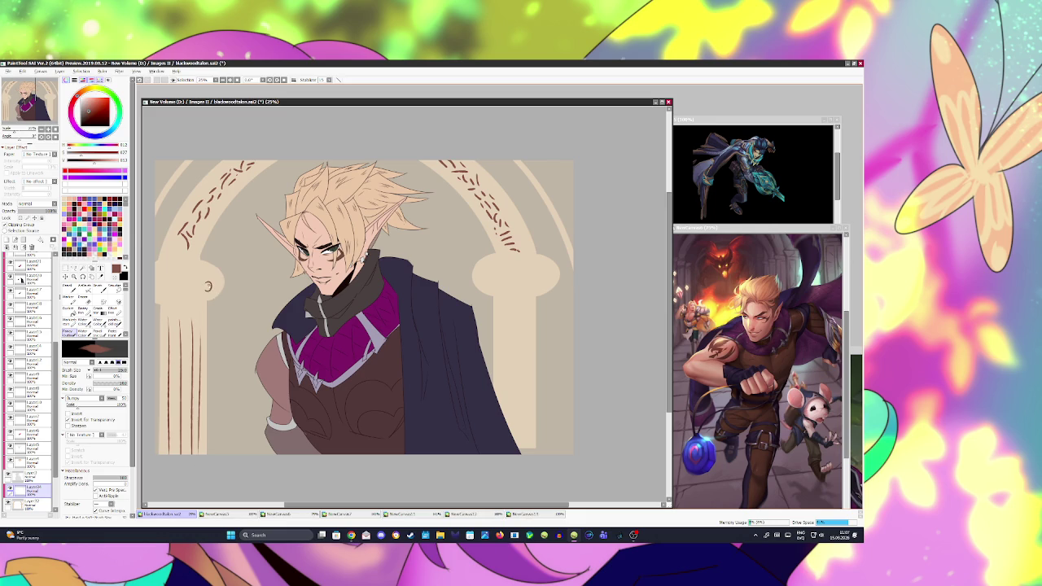
# - Draw spiral scrolls on both capitals and three fluting lines down the right pillar
pyautogui.moveTo(208, 290); pyautogui.dragTo(213, 283)
pyautogui.moveTo(488, 280); pyautogui.dragTo(543, 284)
pyautogui.moveTo(502, 301); pyautogui.dragTo(502, 348)
pyautogui.moveTo(513, 306)
pyautogui.mouseDown()
pyautogui.moveTo(511, 412)
pyautogui.moveTo(523, 409)
pyautogui.mouseUp()
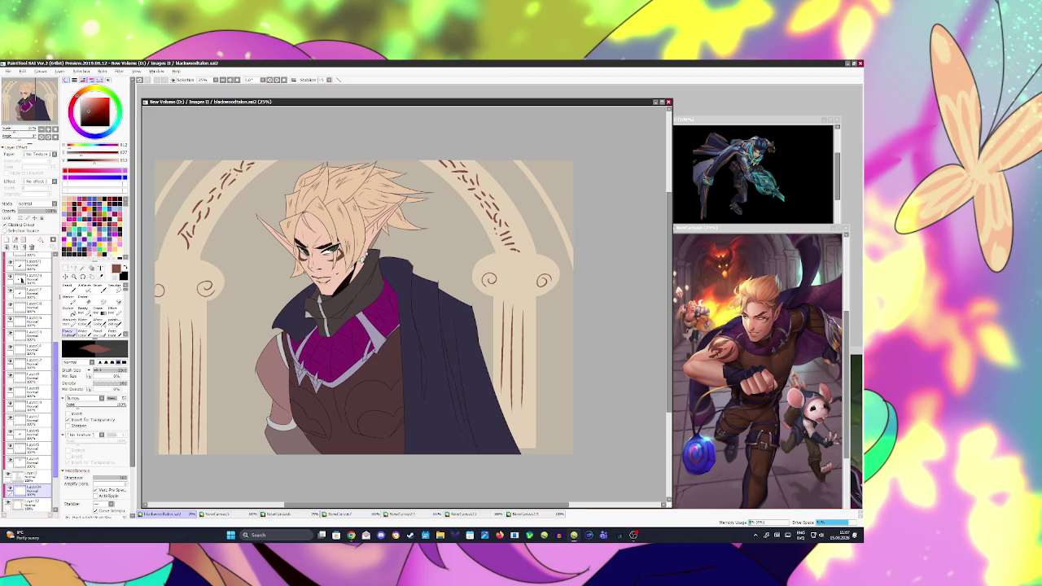
pyautogui.scroll(-3, 22, 279)
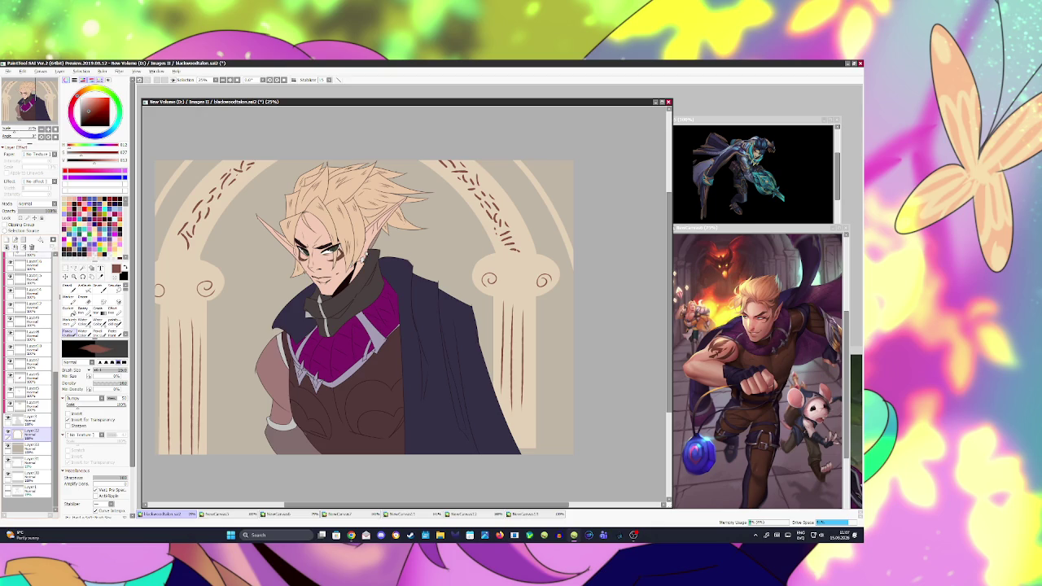
# - On a new layer, airbrush muted brown shading beneath the left capital's scroll
pyautogui.click(8, 246)
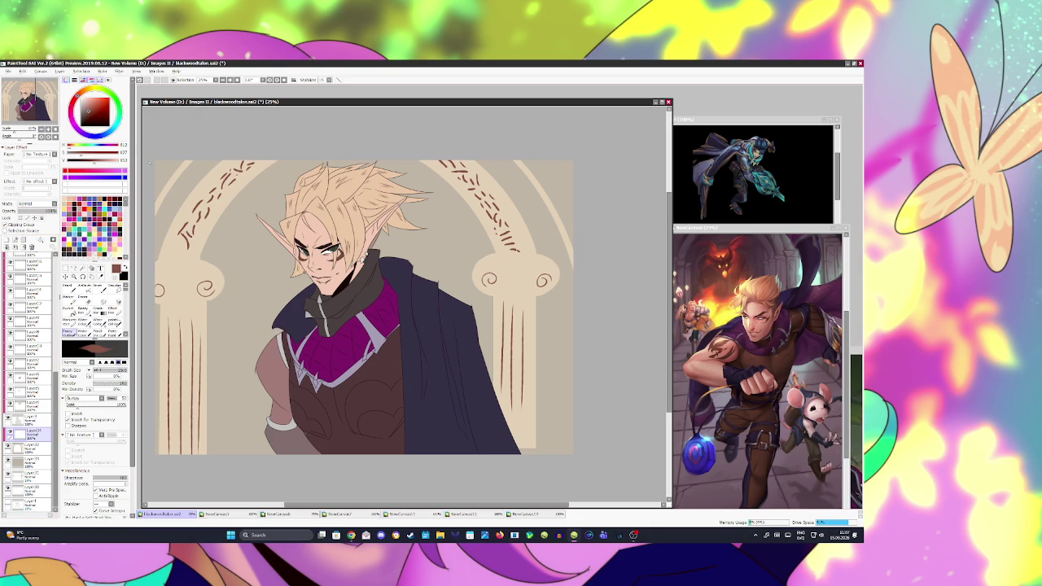
pyautogui.press('b')
pyautogui.press(']')
pyautogui.press(']')
pyautogui.press(']')
pyautogui.press(']')
pyautogui.press(']')
pyautogui.press(']')
pyautogui.moveTo(169, 302); pyautogui.dragTo(192, 303)
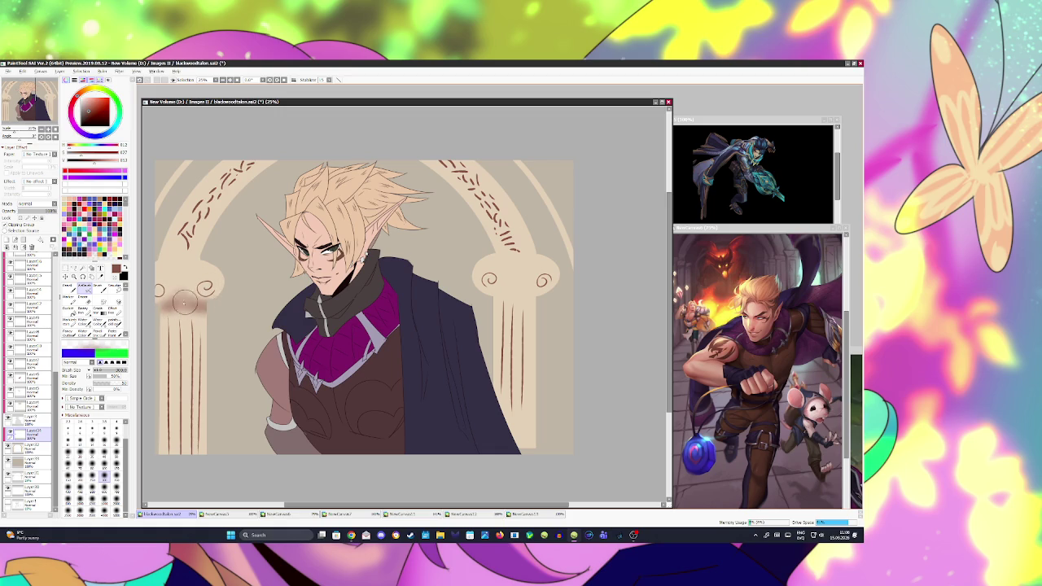
pyautogui.hotkey('ctrl', 'z')
pyautogui.hotkey('ctrl', 'z')
pyautogui.keyDown('alt'); pyautogui.click(207, 261); pyautogui.keyUp('alt')
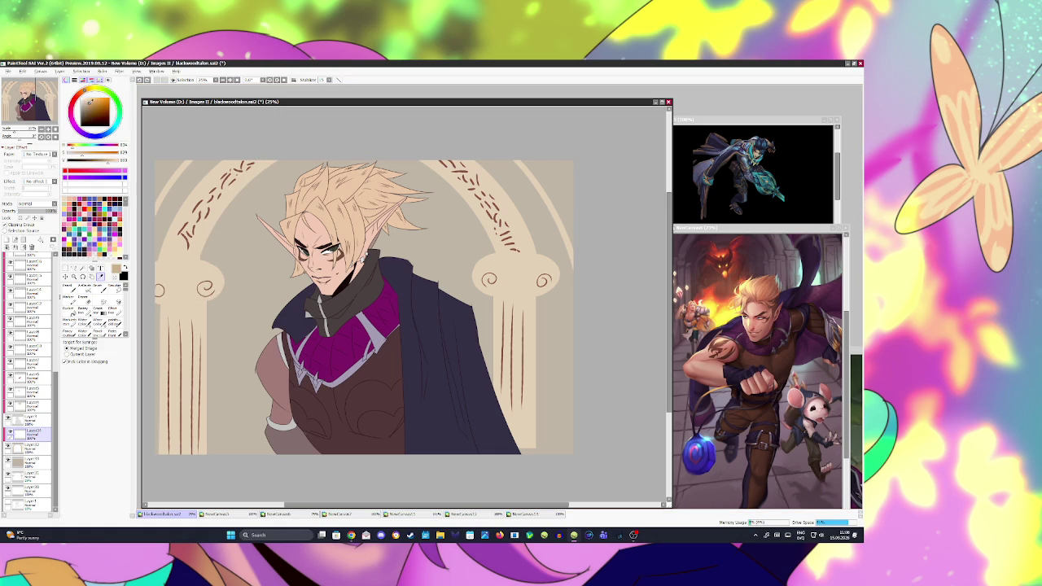
pyautogui.moveTo(91, 101); pyautogui.dragTo(101, 111)
pyautogui.press('v')
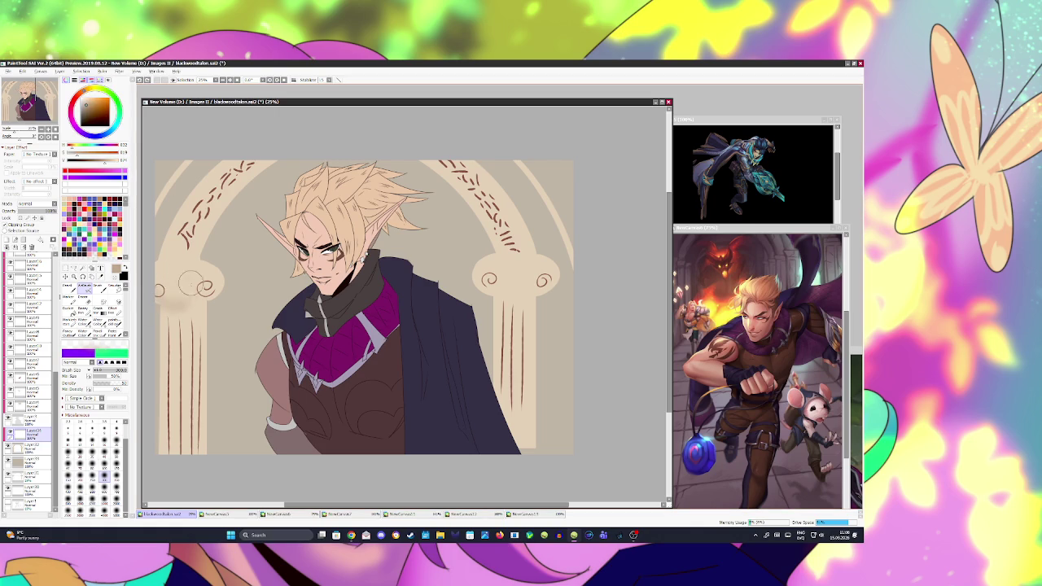
pyautogui.moveTo(158, 290)
pyautogui.mouseDown()
pyautogui.moveTo(183, 279)
pyautogui.moveTo(186, 300)
pyautogui.mouseUp()
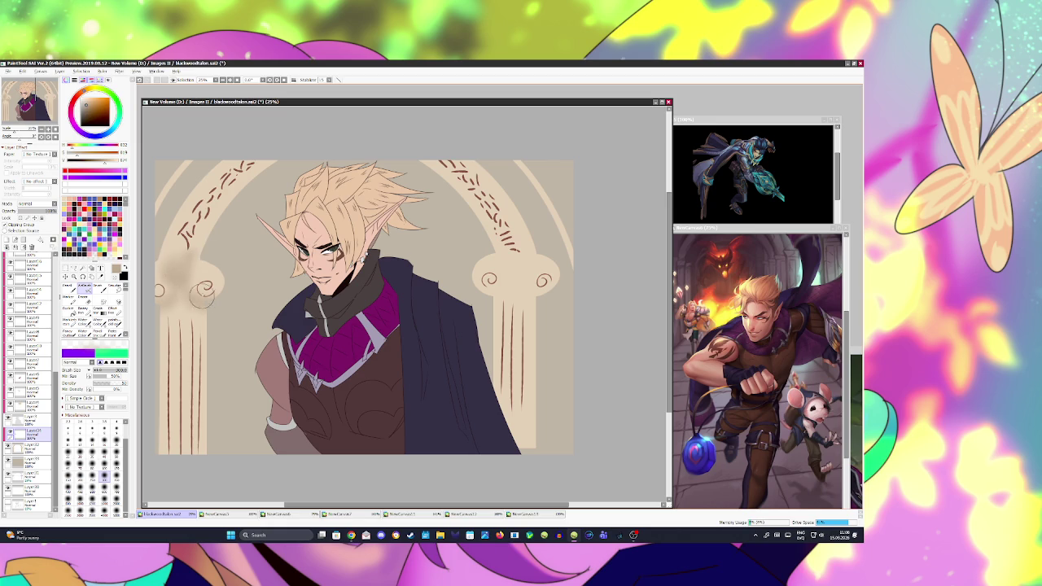
# - Shade the right capital and both arch sides, setting the layer to Multiply at about 57% opacity
pyautogui.moveTo(506, 262)
pyautogui.mouseDown()
pyautogui.moveTo(499, 297)
pyautogui.moveTo(447, 169)
pyautogui.moveTo(421, 153)
pyautogui.mouseUp()
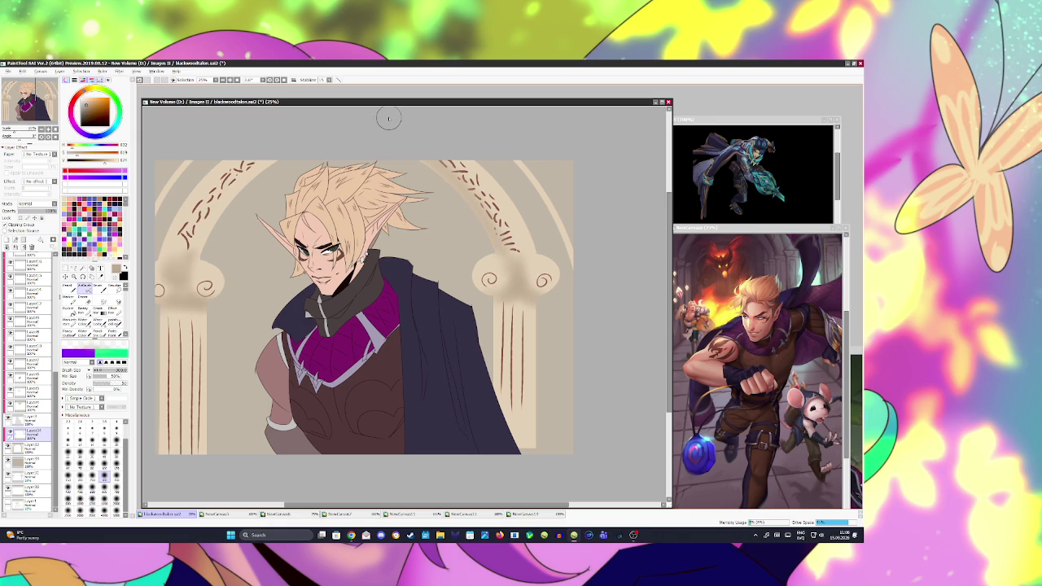
pyautogui.moveTo(196, 252); pyautogui.dragTo(246, 187)
pyautogui.click(37, 203)
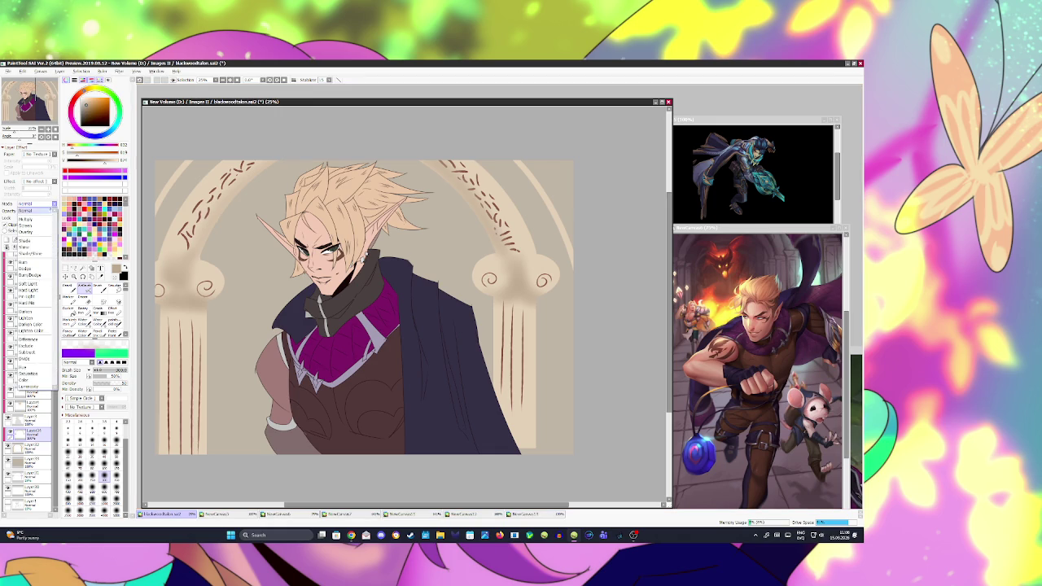
pyautogui.moveTo(54, 211); pyautogui.dragTo(41, 211)
pyautogui.moveTo(195, 281); pyautogui.dragTo(213, 169)
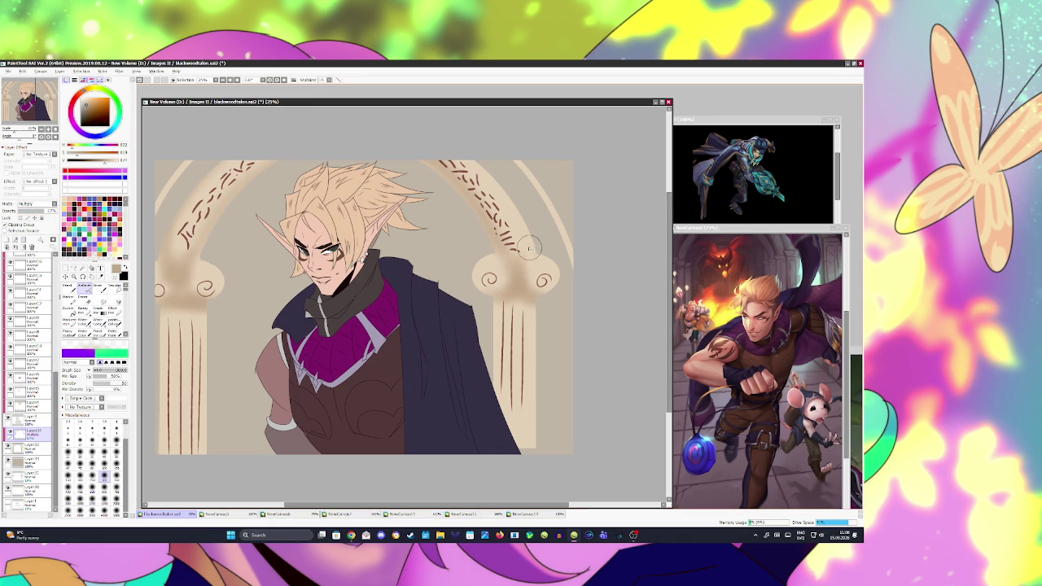
pyautogui.moveTo(530, 249); pyautogui.dragTo(485, 175)
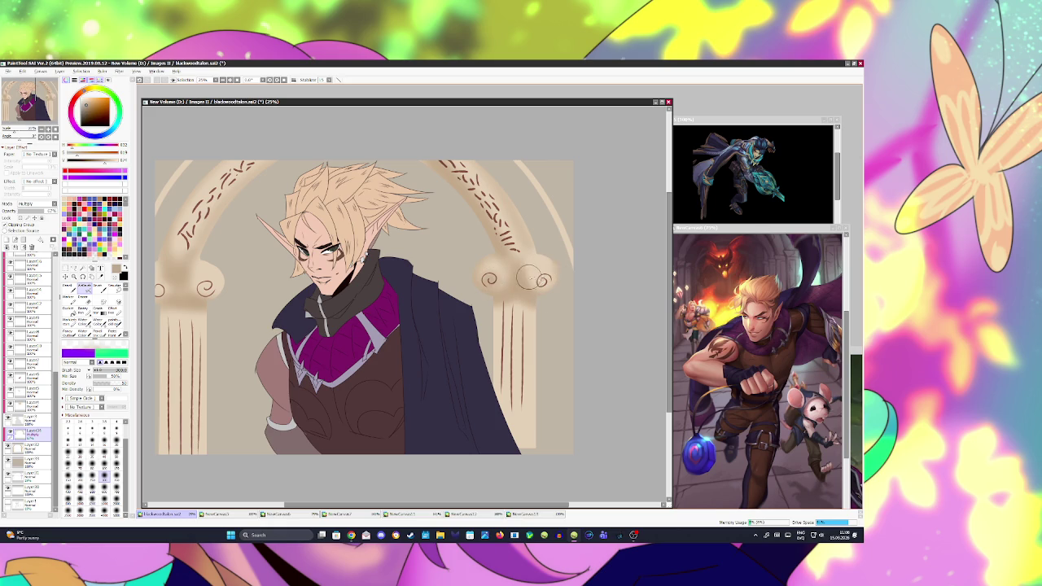
# - Darken the right column's fluting, soften the right arch's outer edge, and save
pyautogui.moveTo(502, 305); pyautogui.dragTo(500, 443)
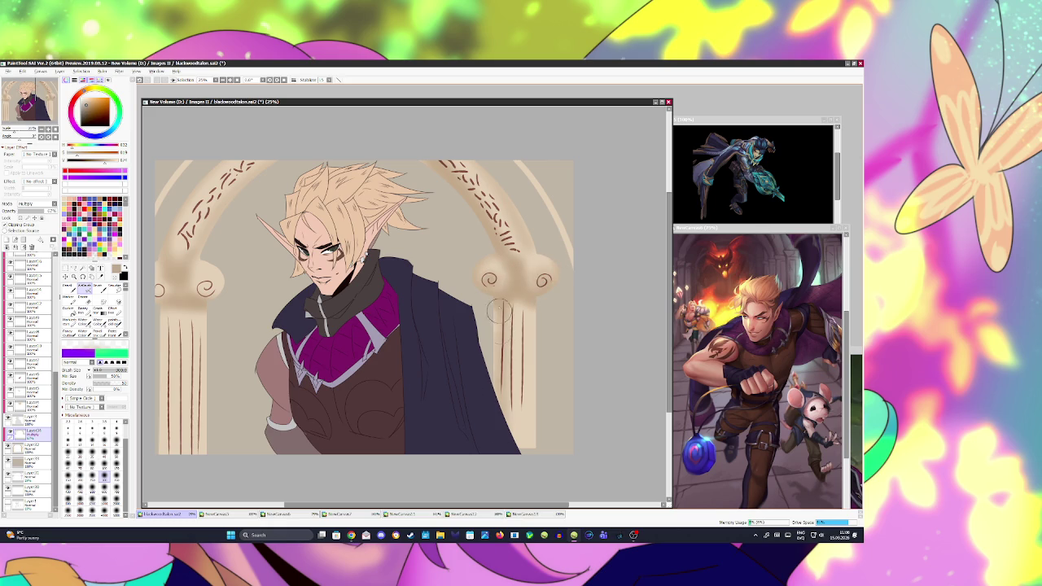
pyautogui.moveTo(203, 310); pyautogui.dragTo(202, 419)
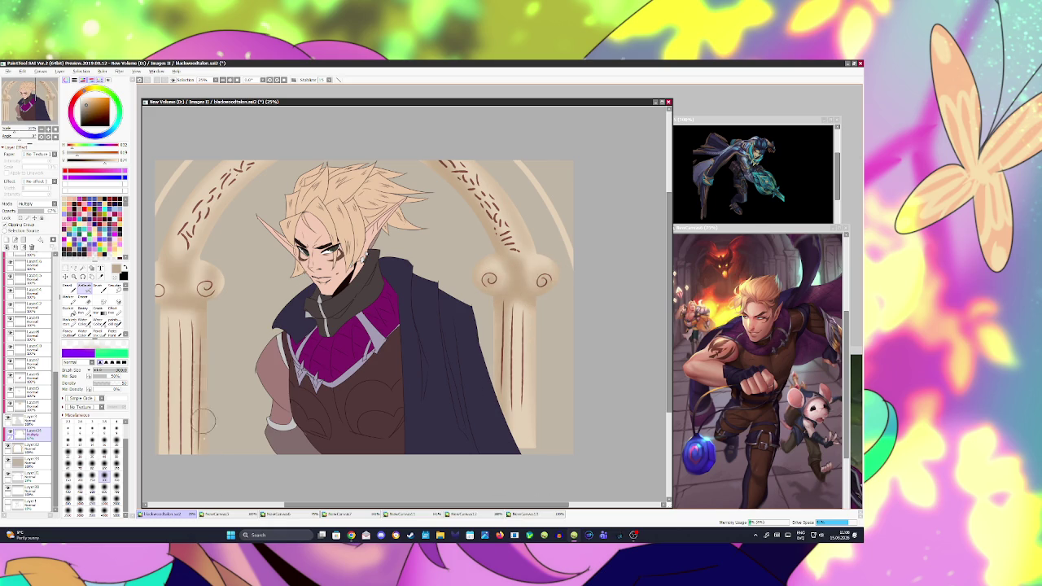
pyautogui.hotkey('ctrl', 'z')
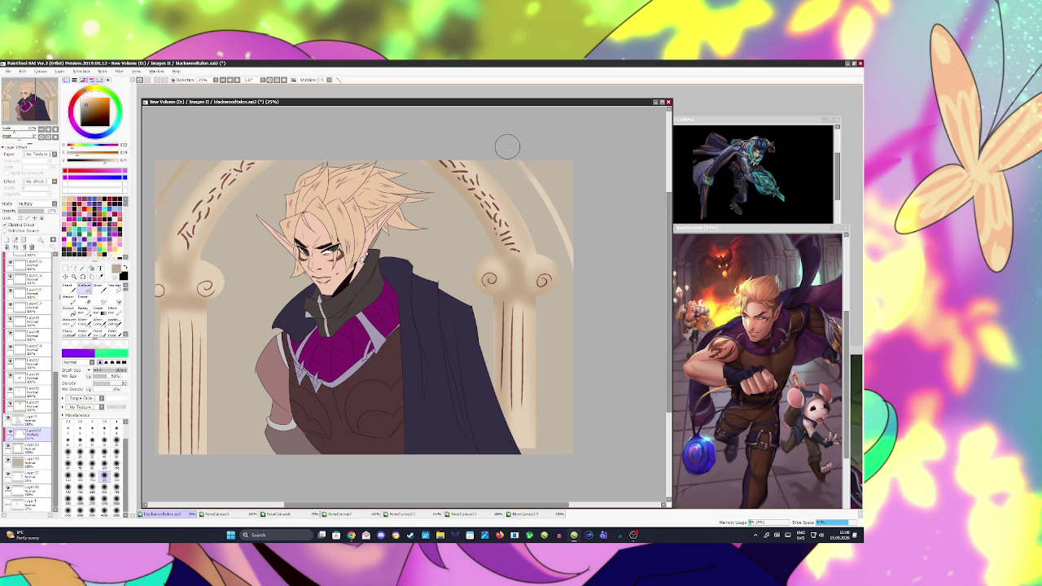
pyautogui.moveTo(541, 185); pyautogui.dragTo(562, 228)
pyautogui.hotkey('ctrl', 's')
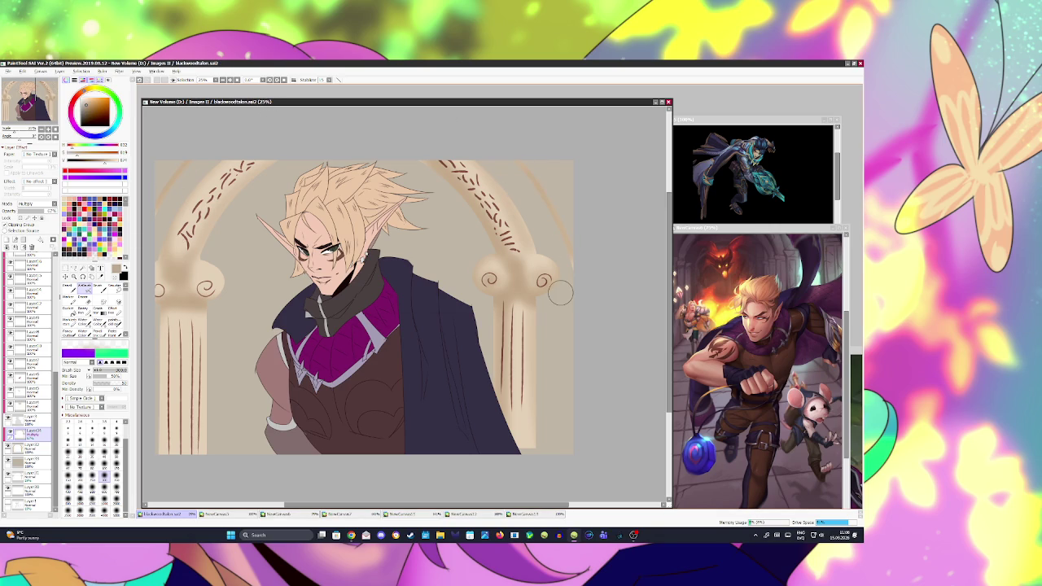
# - Shade the left capital, add two brown lines down the left pillar, and add a new layer
pyautogui.moveTo(227, 257); pyautogui.dragTo(193, 264)
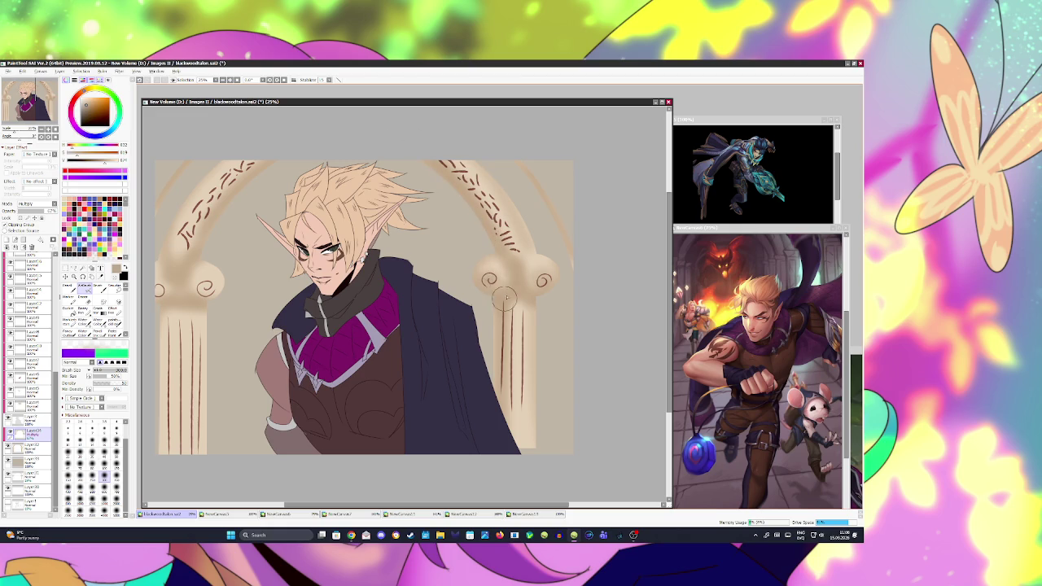
pyautogui.moveTo(198, 295); pyautogui.dragTo(203, 477)
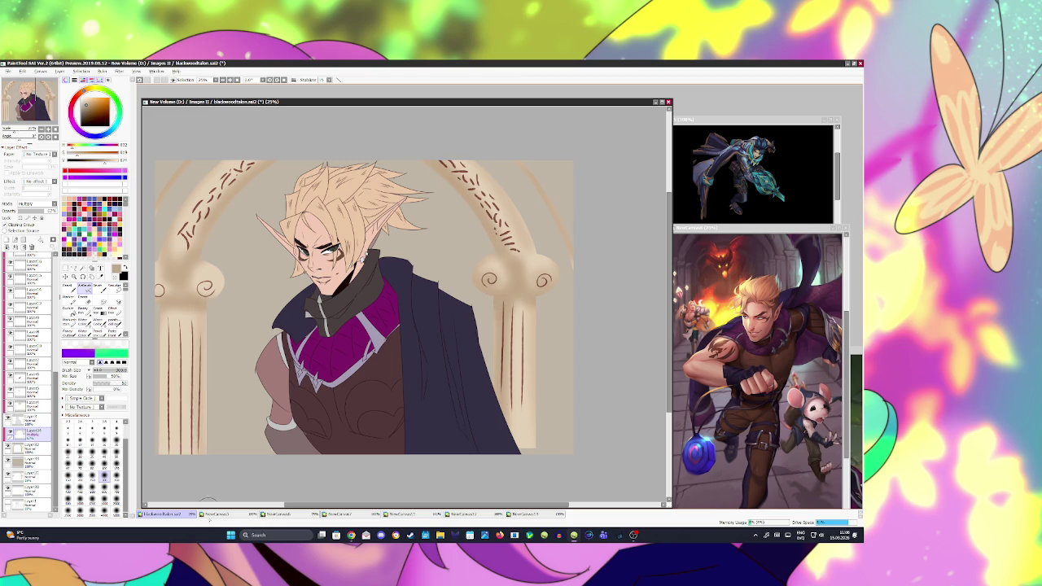
pyautogui.moveTo(209, 321); pyautogui.dragTo(205, 488)
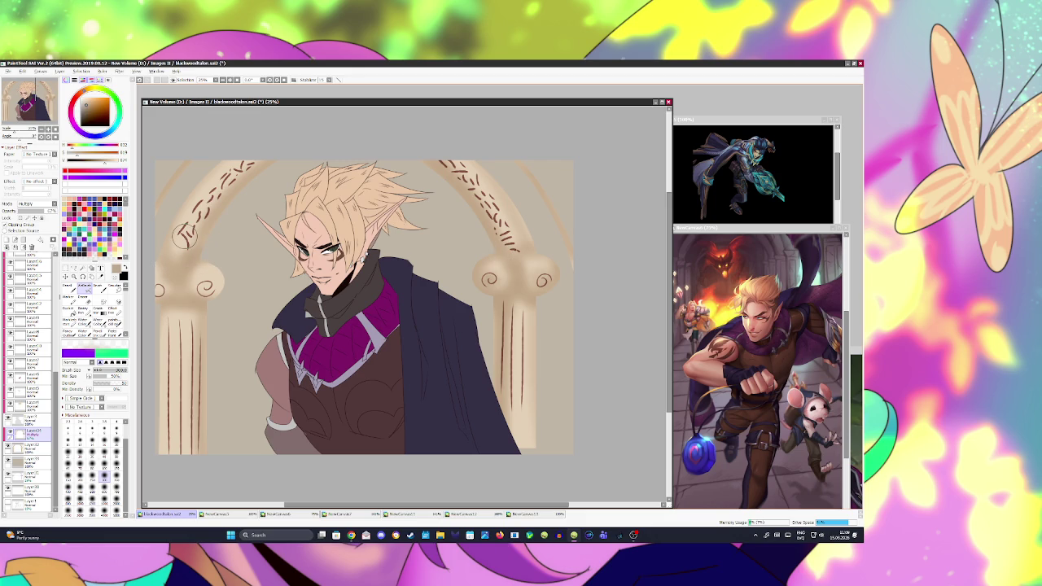
pyautogui.click(15, 246)
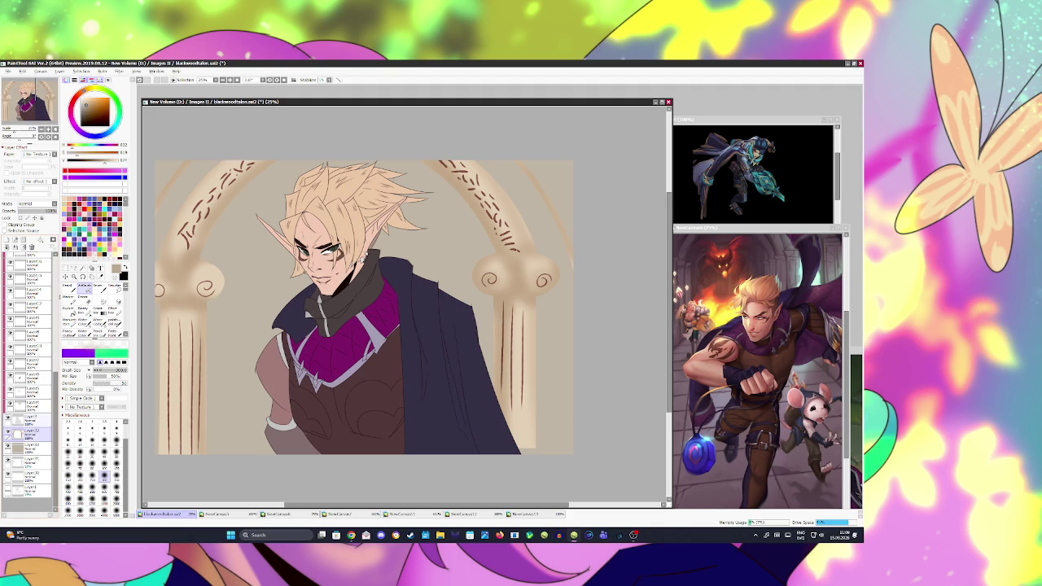
# - Add a new background-shading layer and brush broad soft tone over the head area
pyautogui.click(29, 445)
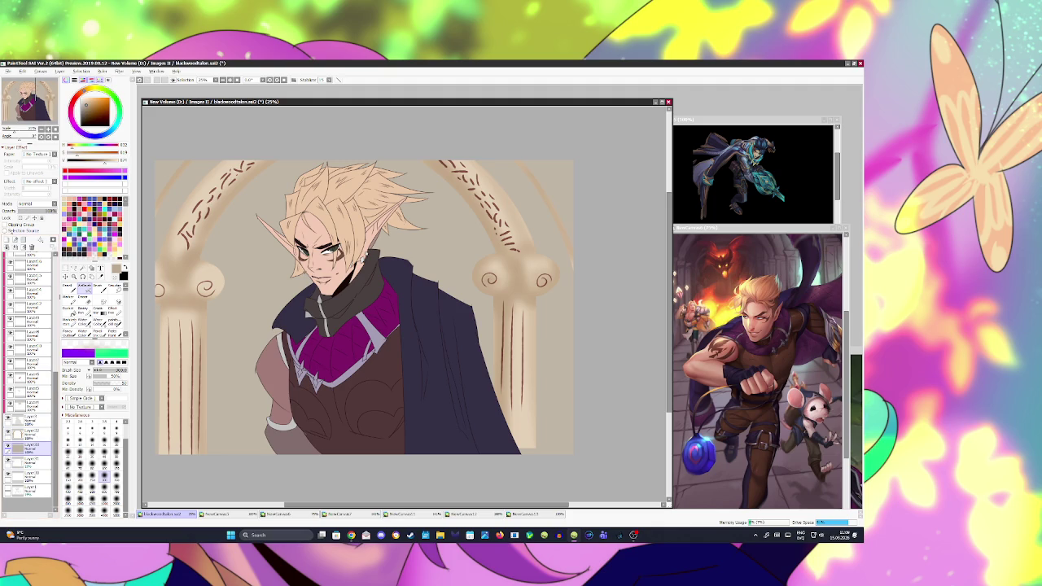
pyautogui.click(7, 241)
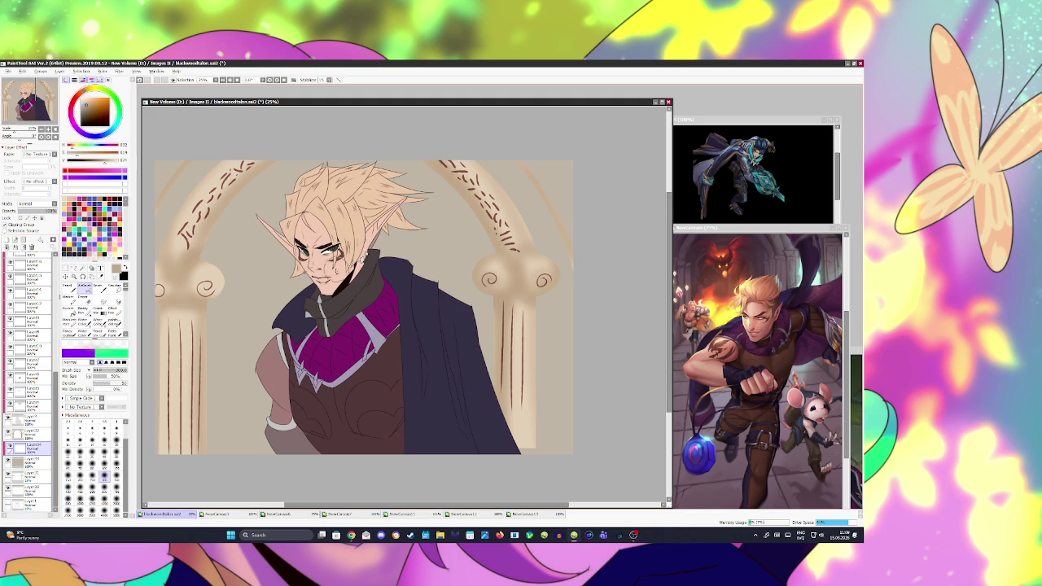
pyautogui.press(']')
pyautogui.press(']')
pyautogui.press(']')
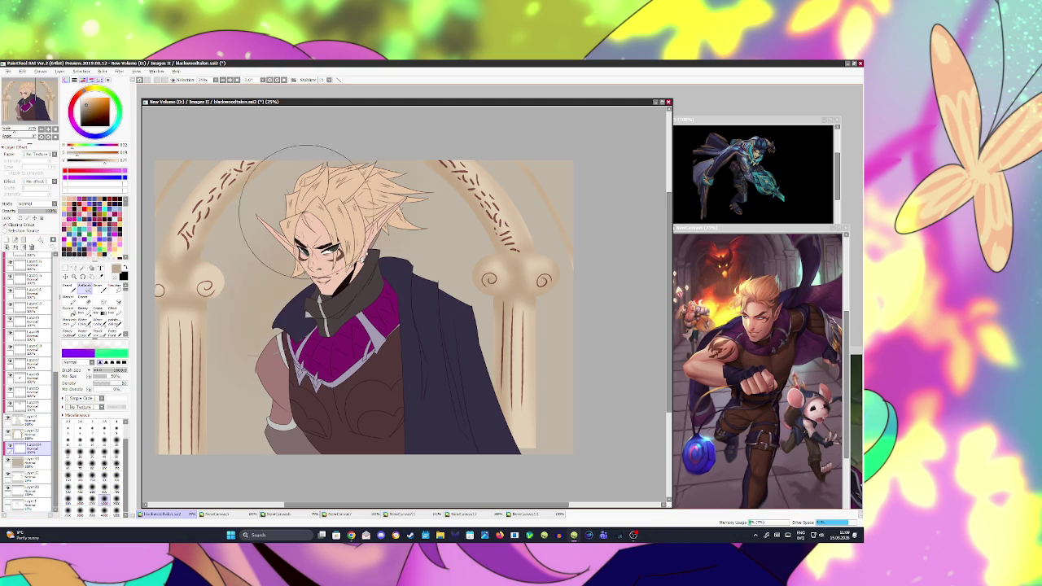
pyautogui.moveTo(293, 326); pyautogui.dragTo(344, 161)
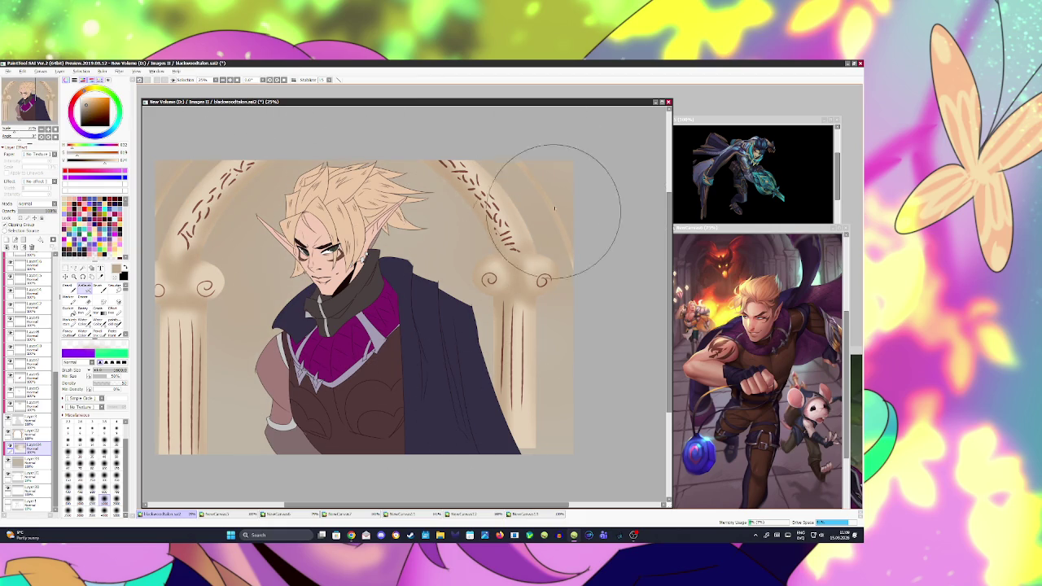
# - Airbrush dark red-brown shading over the upper-left background, redoing the first strokes
pyautogui.click(91, 111)
pyautogui.click(79, 96)
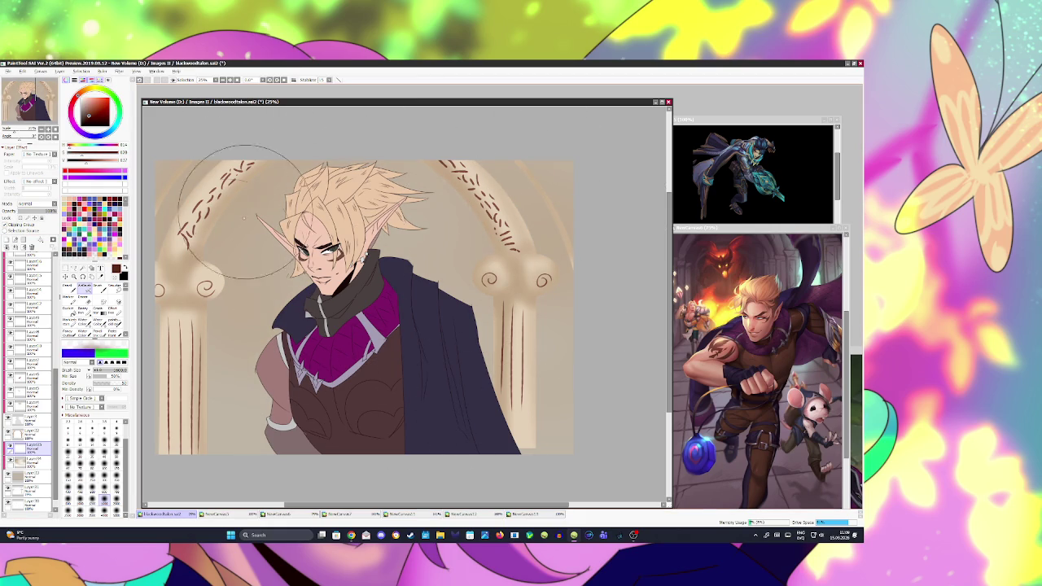
pyautogui.moveTo(244, 147); pyautogui.dragTo(203, 358)
pyautogui.moveTo(391, 179)
pyautogui.mouseDown()
pyautogui.moveTo(244, 374)
pyautogui.moveTo(342, 171)
pyautogui.moveTo(488, 195)
pyautogui.moveTo(535, 337)
pyautogui.moveTo(268, 275)
pyautogui.moveTo(233, 454)
pyautogui.moveTo(507, 372)
pyautogui.moveTo(477, 268)
pyautogui.moveTo(361, 230)
pyautogui.moveTo(244, 116)
pyautogui.moveTo(274, 465)
pyautogui.moveTo(488, 350)
pyautogui.moveTo(371, 159)
pyautogui.moveTo(233, 139)
pyautogui.moveTo(337, 116)
pyautogui.moveTo(500, 163)
pyautogui.moveTo(508, 232)
pyautogui.mouseUp()
pyautogui.hotkey('ctrl', 'z')
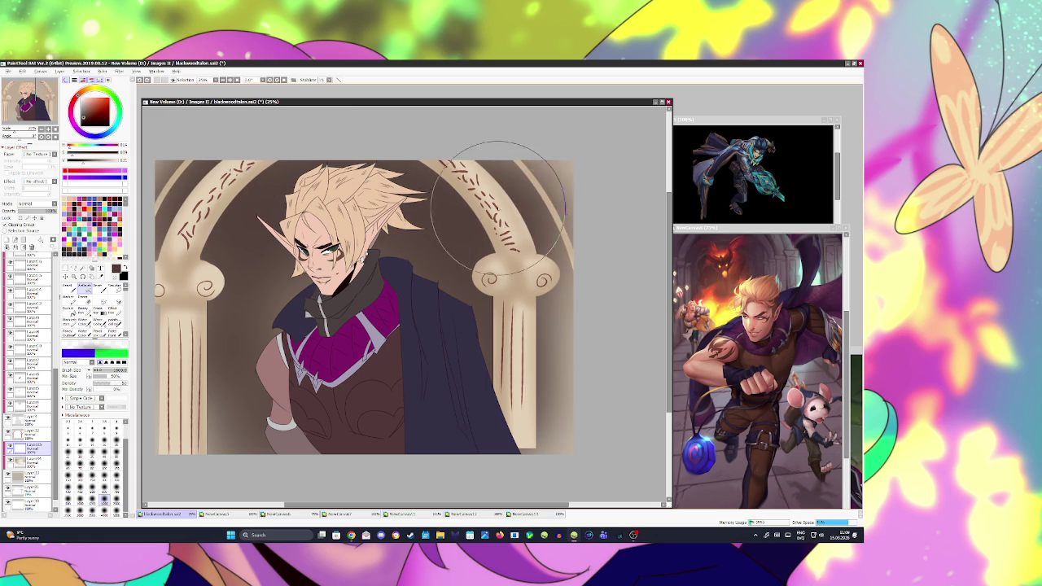
pyautogui.hotkey('ctrl', 'z')
pyautogui.moveTo(358, 203)
pyautogui.mouseDown()
pyautogui.moveTo(302, 134)
pyautogui.moveTo(249, 394)
pyautogui.moveTo(317, 385)
pyautogui.moveTo(469, 430)
pyautogui.moveTo(410, 163)
pyautogui.moveTo(460, 217)
pyautogui.moveTo(523, 348)
pyautogui.moveTo(260, 423)
pyautogui.mouseUp()
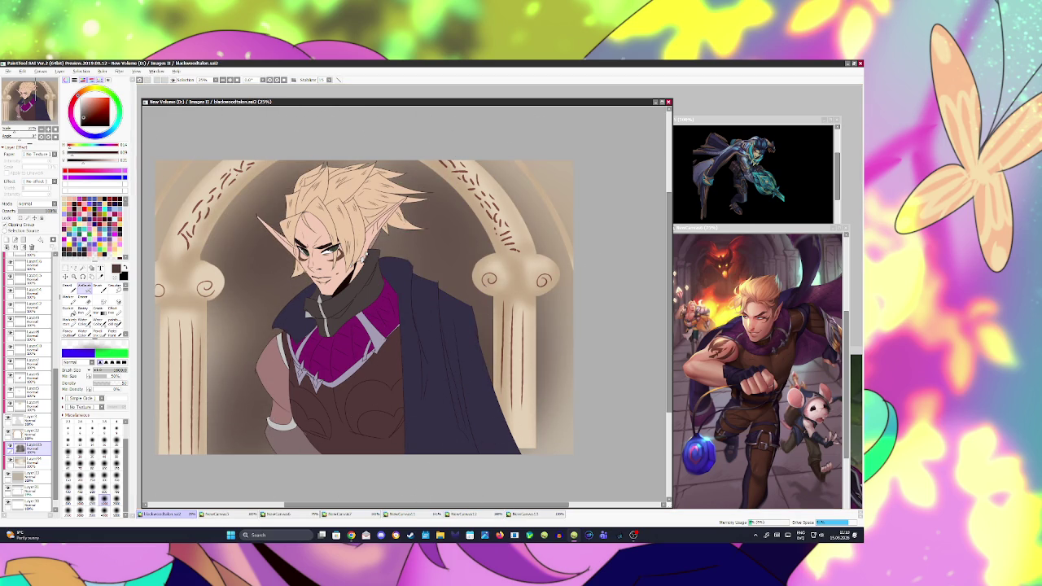
# - On another new layer, darken the upper-left arch, right arch and both pillars, then save
pyautogui.click(7, 247)
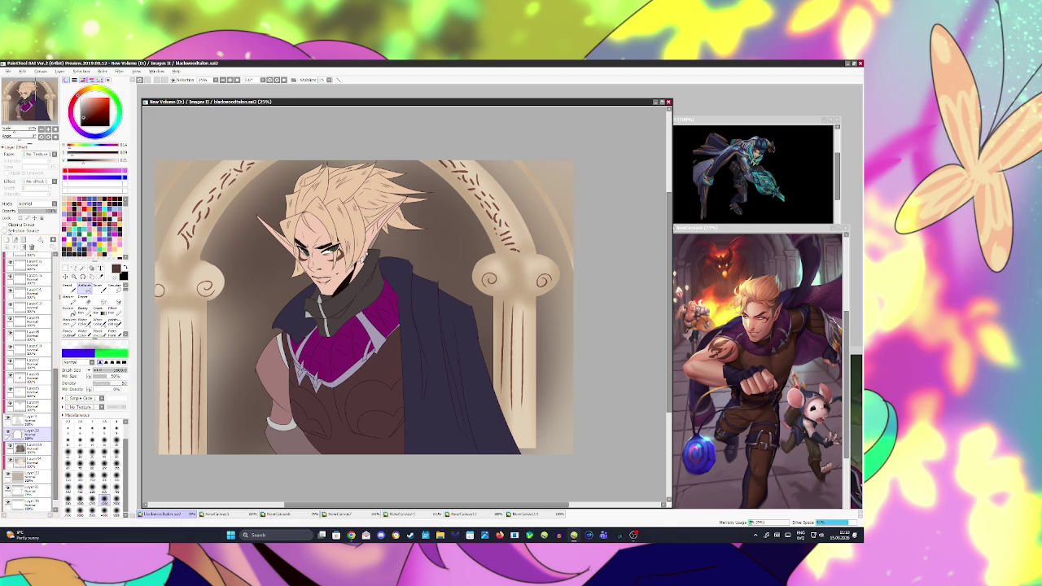
pyautogui.moveTo(171, 318)
pyautogui.mouseDown()
pyautogui.moveTo(212, 244)
pyautogui.moveTo(273, 179)
pyautogui.moveTo(220, 244)
pyautogui.moveTo(236, 350)
pyautogui.moveTo(268, 407)
pyautogui.mouseUp()
pyautogui.moveTo(462, 172)
pyautogui.mouseDown()
pyautogui.moveTo(507, 399)
pyautogui.moveTo(499, 437)
pyautogui.moveTo(264, 248)
pyautogui.moveTo(187, 358)
pyautogui.moveTo(232, 139)
pyautogui.moveTo(263, 174)
pyautogui.moveTo(500, 174)
pyautogui.moveTo(524, 309)
pyautogui.moveTo(418, 431)
pyautogui.moveTo(198, 430)
pyautogui.mouseUp()
pyautogui.hotkey('ctrl', 's')
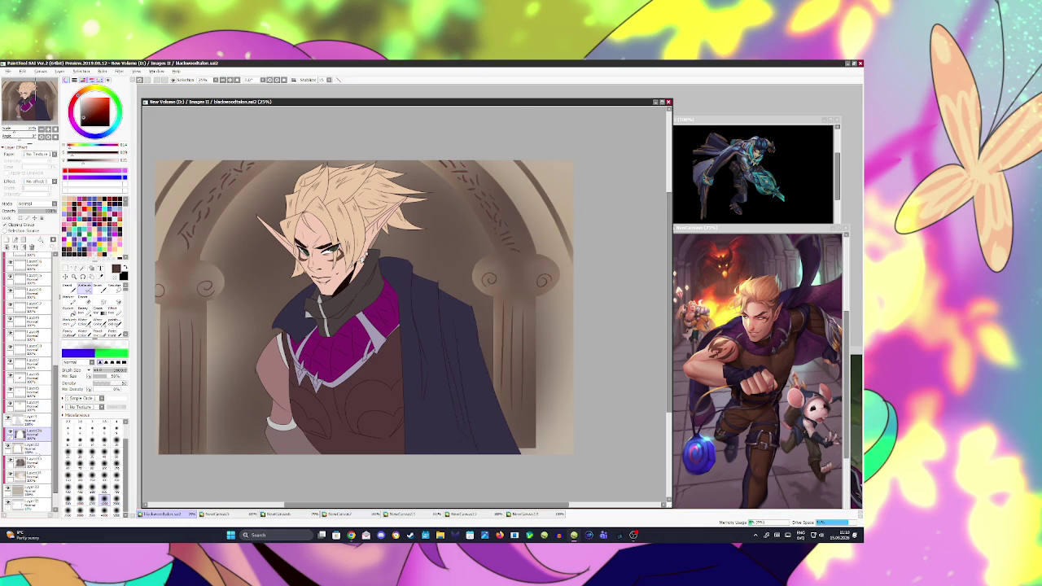
pyautogui.click(33, 446)
pyautogui.click(102, 71)
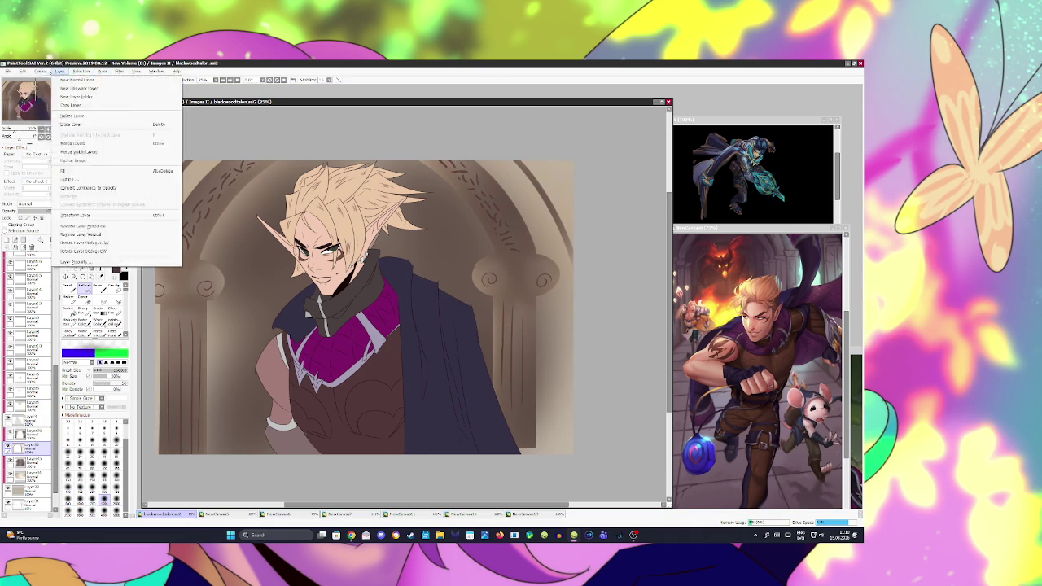
pyautogui.moveTo(60, 71)
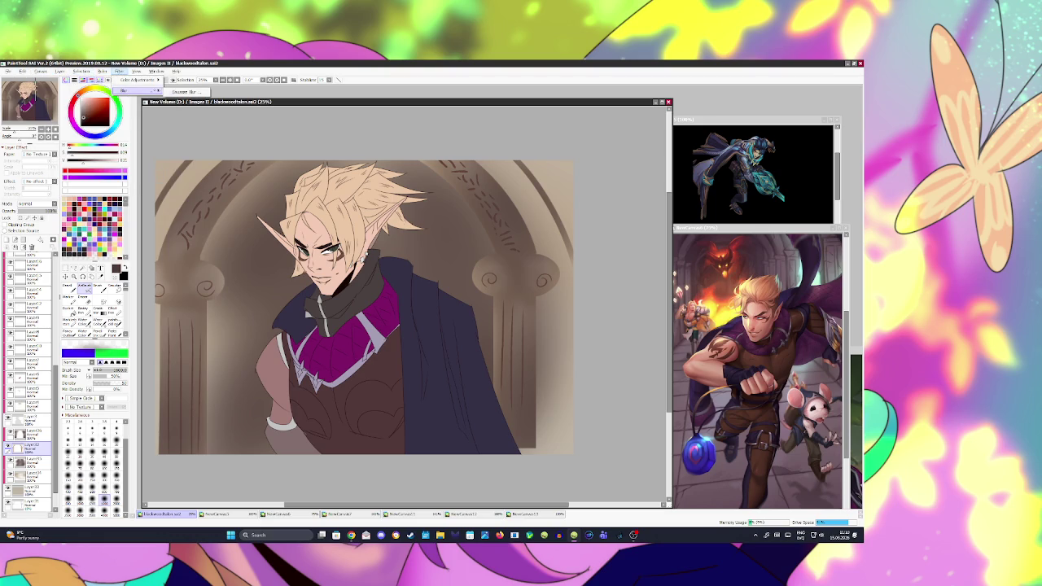
# - Apply a Gaussian Blur with an increased radius to the background layer
pyautogui.click(183, 92)
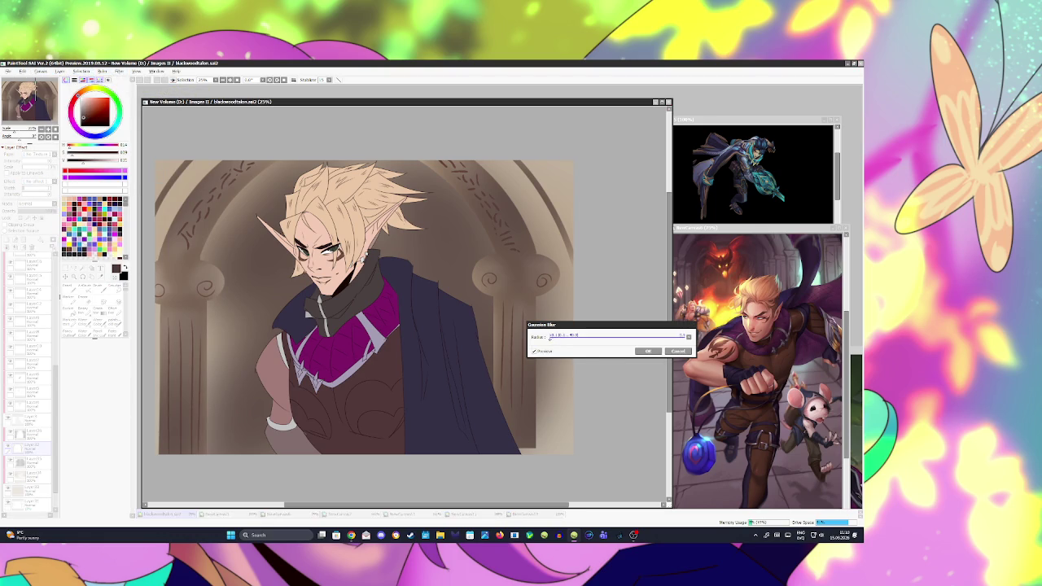
pyautogui.moveTo(553, 335); pyautogui.dragTo(614, 337)
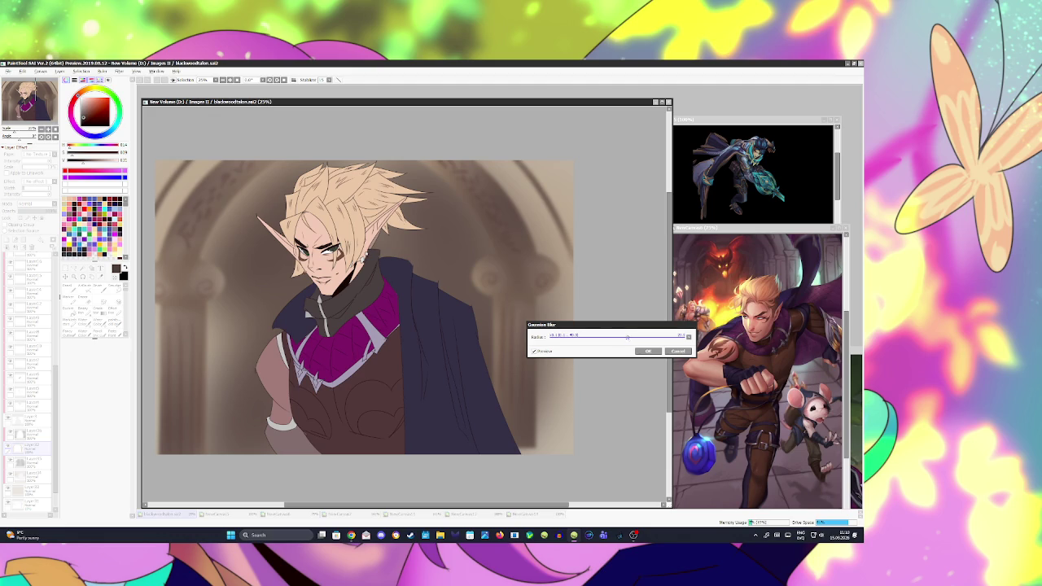
pyautogui.click(648, 351)
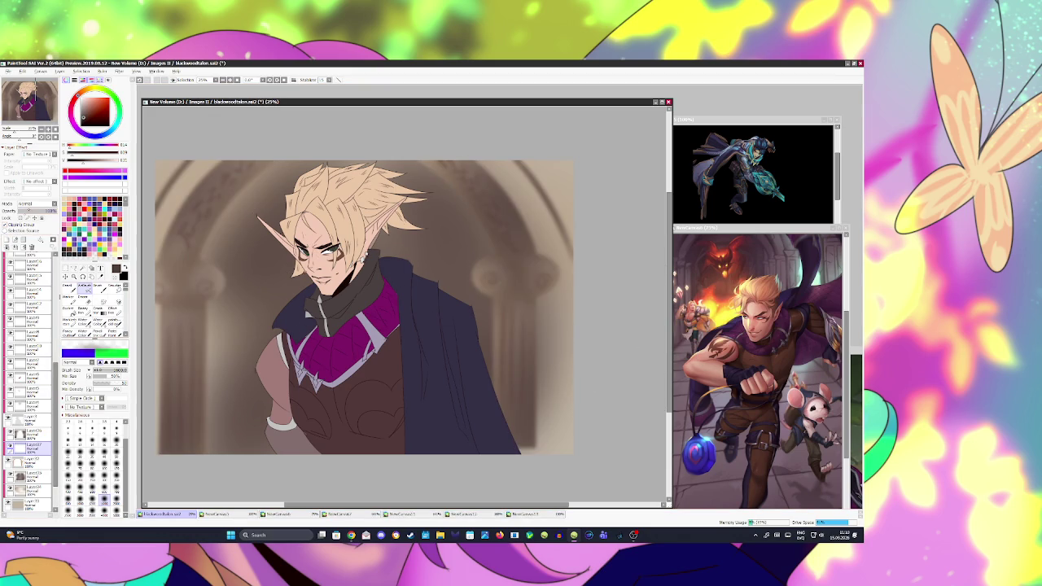
# - Airbrush darker tone over the left background, right column top and left arch column, then save
pyautogui.moveTo(244, 186); pyautogui.dragTo(193, 437)
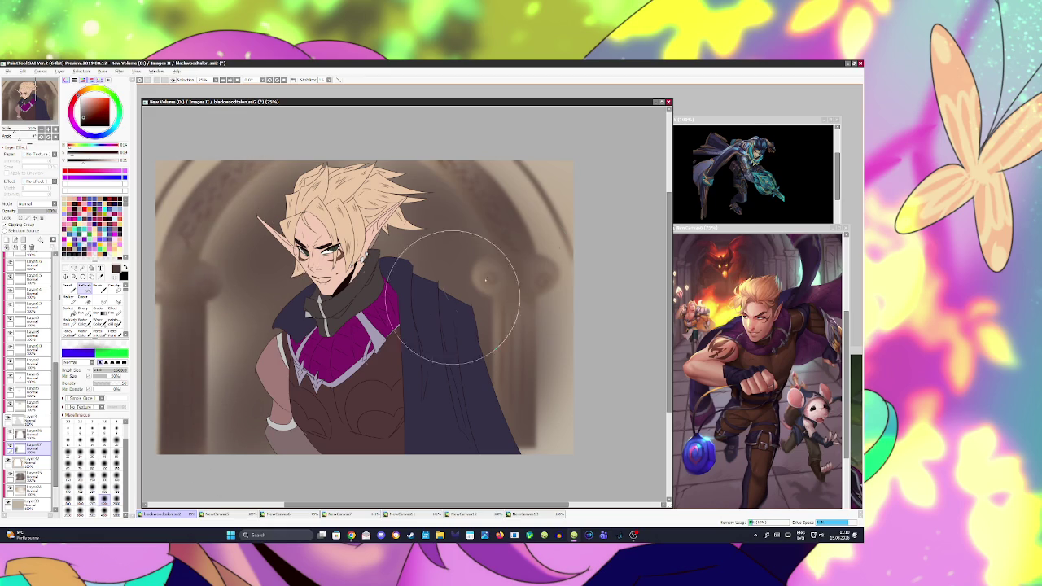
pyautogui.moveTo(488, 268); pyautogui.dragTo(477, 430)
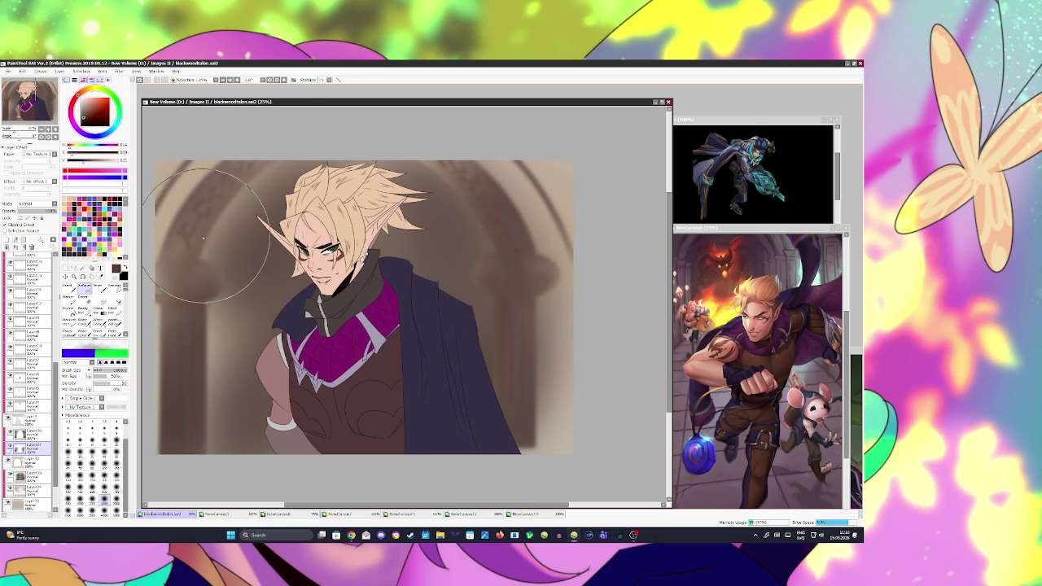
pyautogui.moveTo(228, 212)
pyautogui.mouseDown()
pyautogui.moveTo(207, 291)
pyautogui.moveTo(198, 203)
pyautogui.mouseUp()
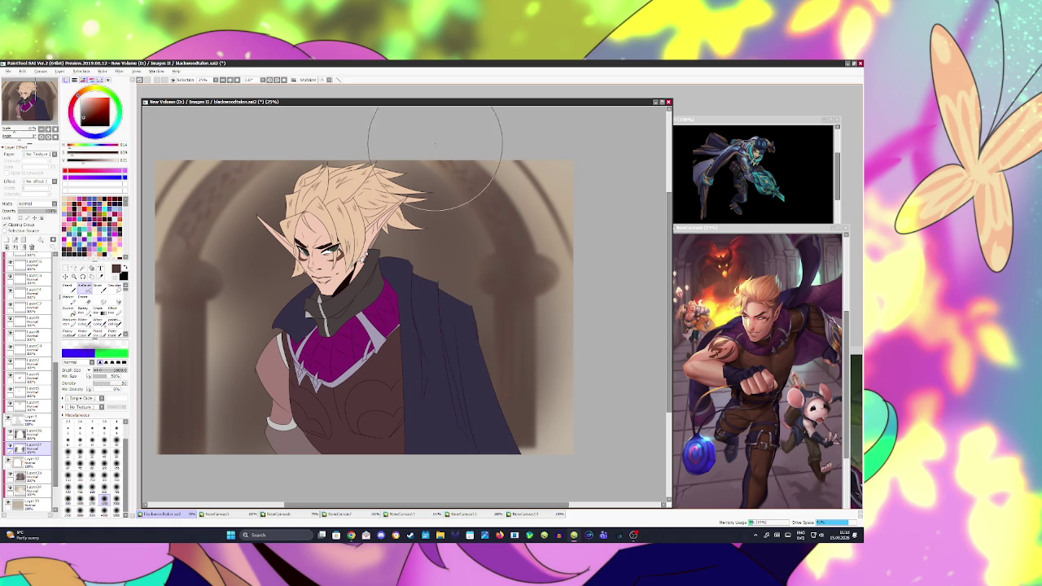
pyautogui.hotkey('ctrl', 's')
# - Add a new layer and drag a vertical darkening gradient down the canvas
pyautogui.click(42, 475)
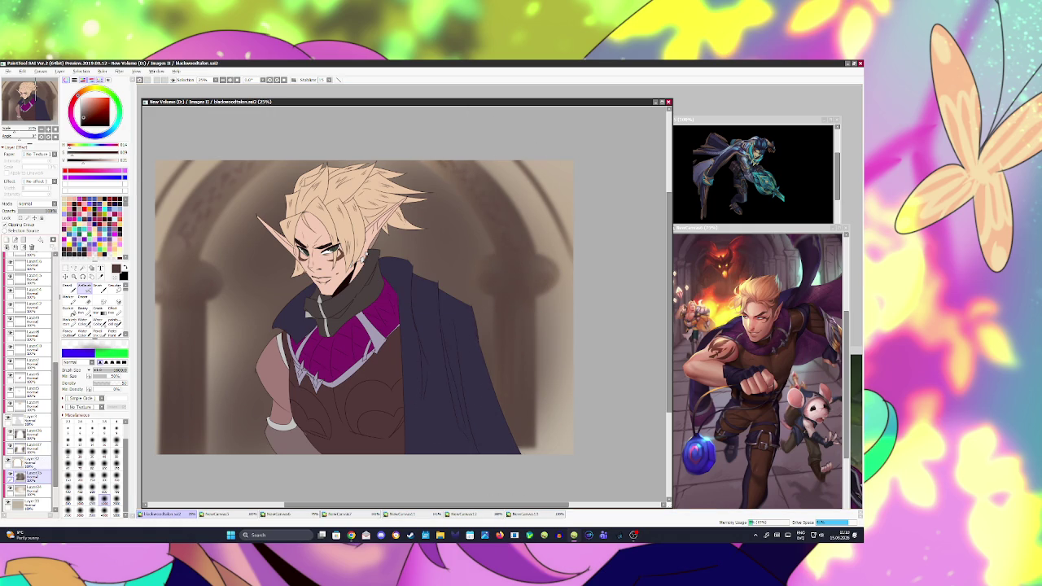
pyautogui.hotkey('ctrl', 'shift', 'n')
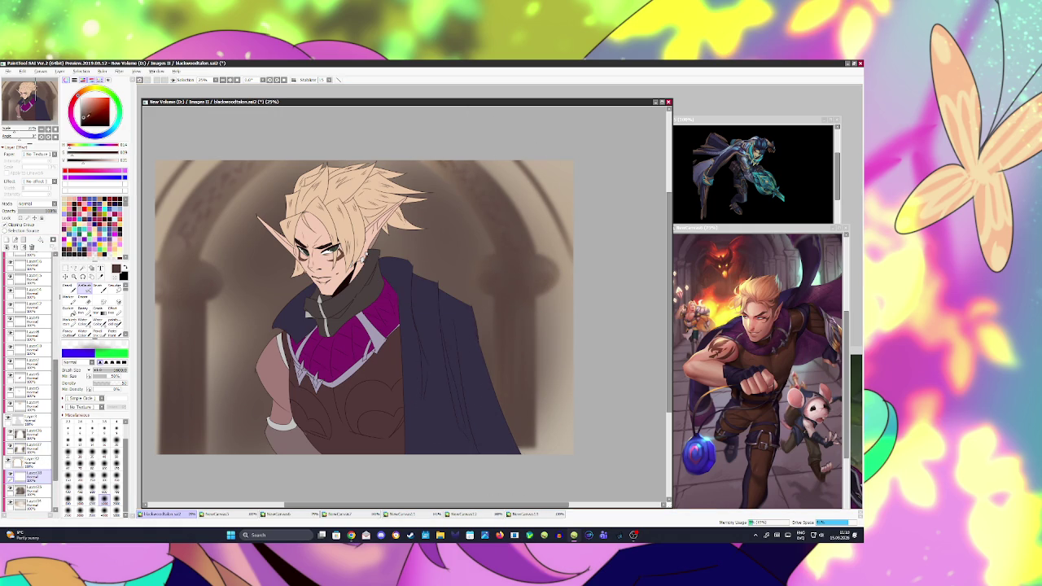
pyautogui.click(98, 310)
pyautogui.moveTo(321, 245); pyautogui.dragTo(321, 460)
pyautogui.moveTo(321, 244); pyautogui.dragTo(328, 210)
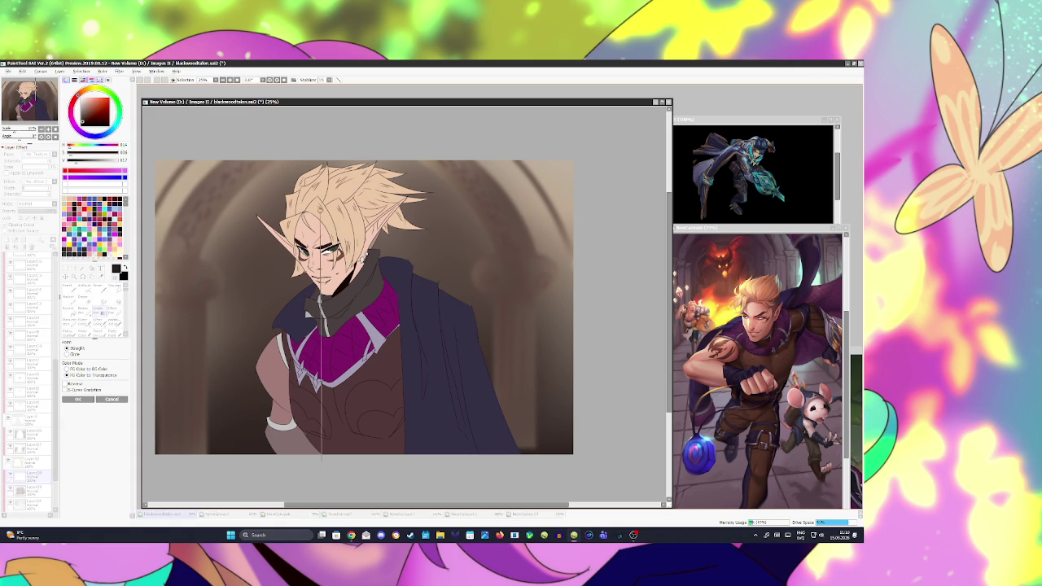
# - Apply the gradient, mirror the view to check composition, and select the layer above
pyautogui.press('Return')
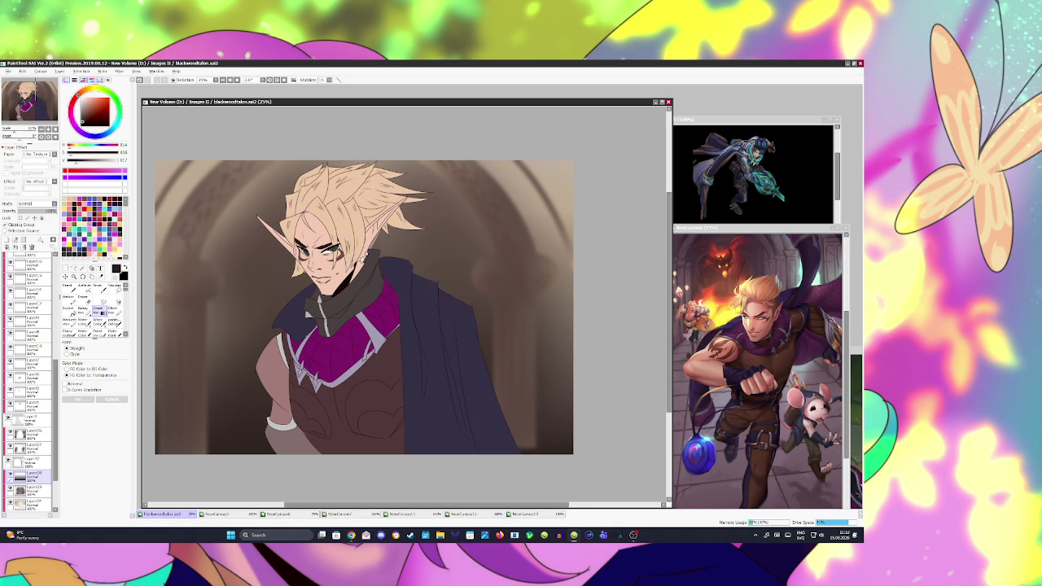
pyautogui.press('h')
pyautogui.press('h')
pyautogui.click(31, 460)
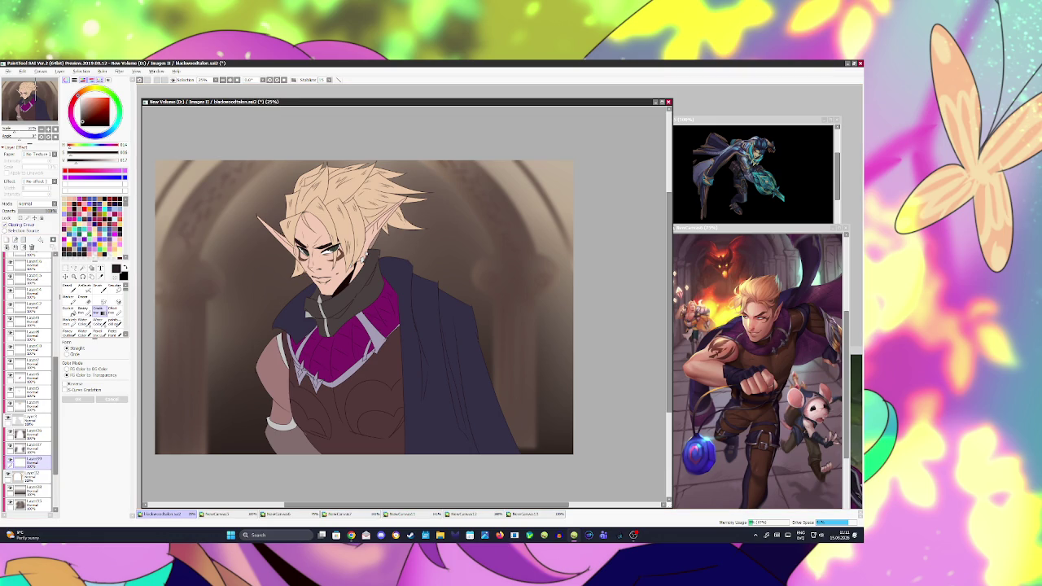
# - Brush soft dark shadows around the upper-left, lower-left and left edge of the archway
pyautogui.click(82, 290)
pyautogui.press('[')
pyautogui.press('[')
pyautogui.press('[')
pyautogui.moveTo(195, 268); pyautogui.dragTo(210, 287)
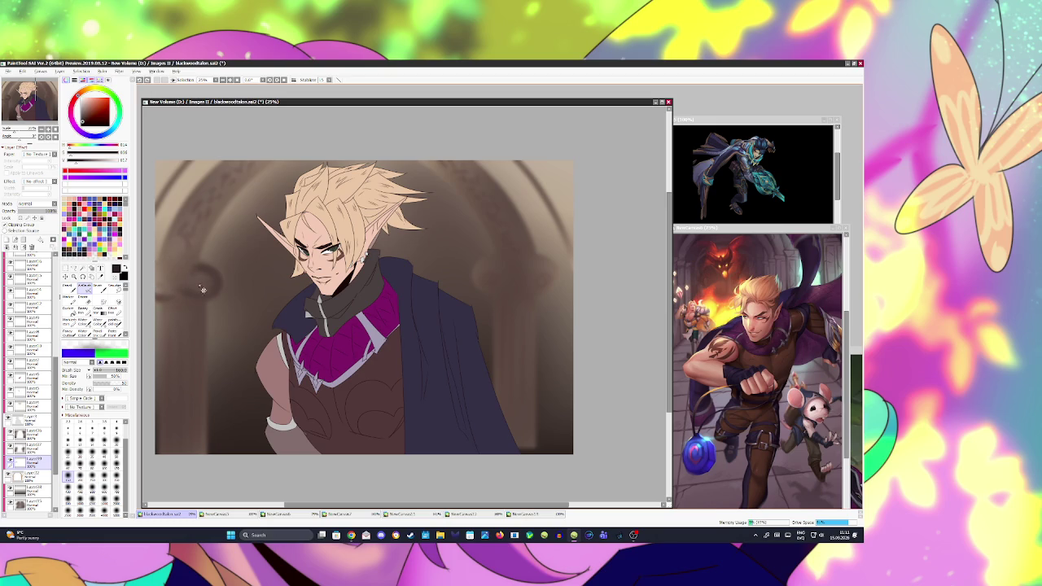
pyautogui.moveTo(161, 275); pyautogui.dragTo(171, 275)
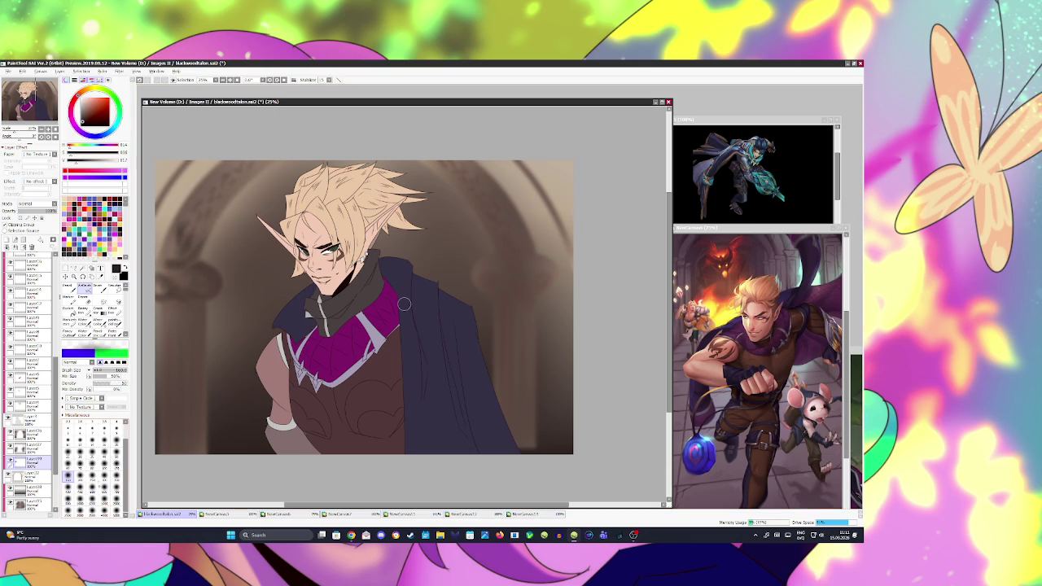
pyautogui.moveTo(239, 233); pyautogui.dragTo(205, 236)
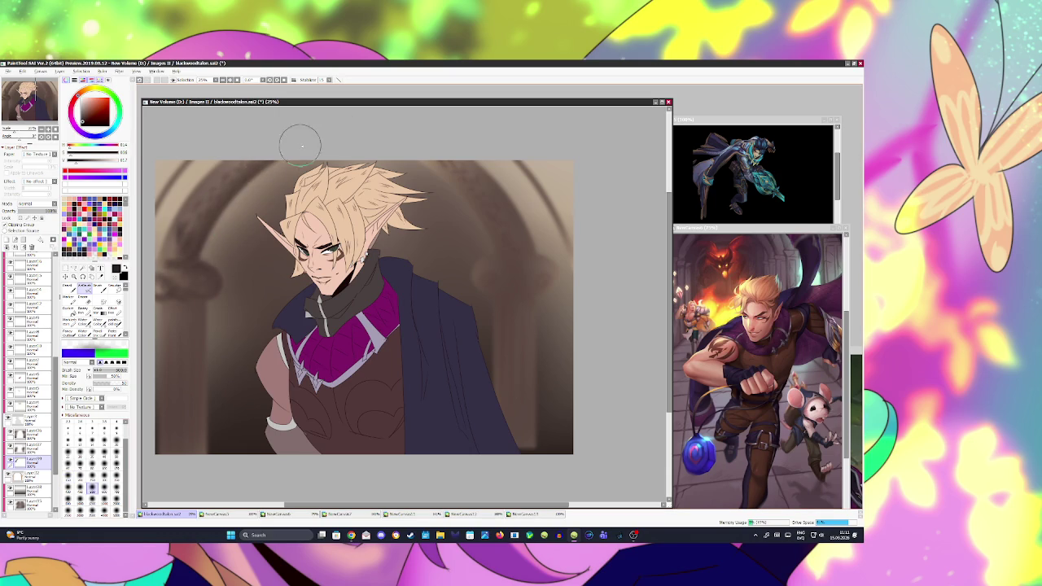
pyautogui.moveTo(182, 273); pyautogui.dragTo(156, 236)
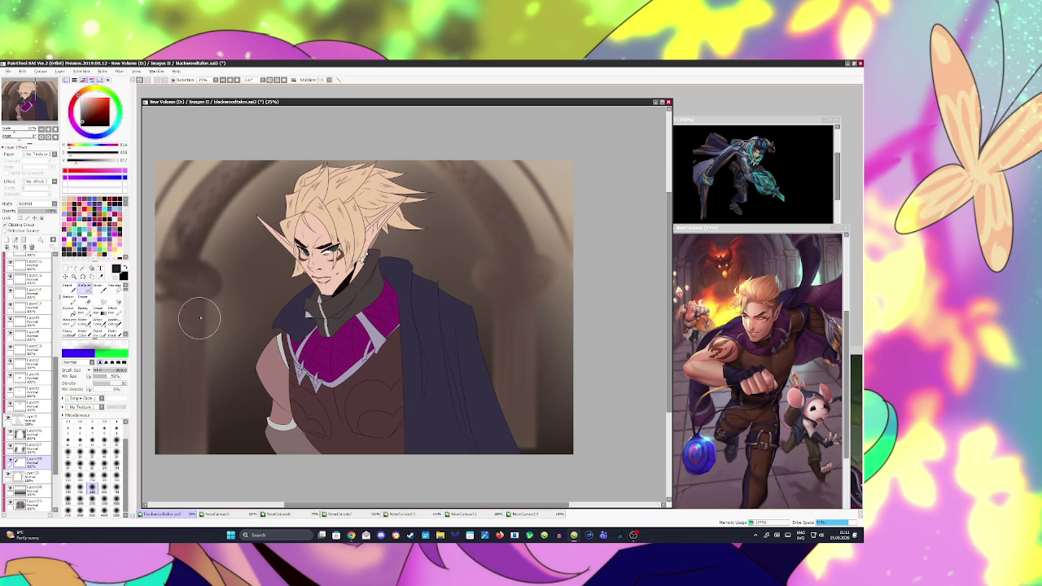
pyautogui.moveTo(176, 353); pyautogui.dragTo(168, 368)
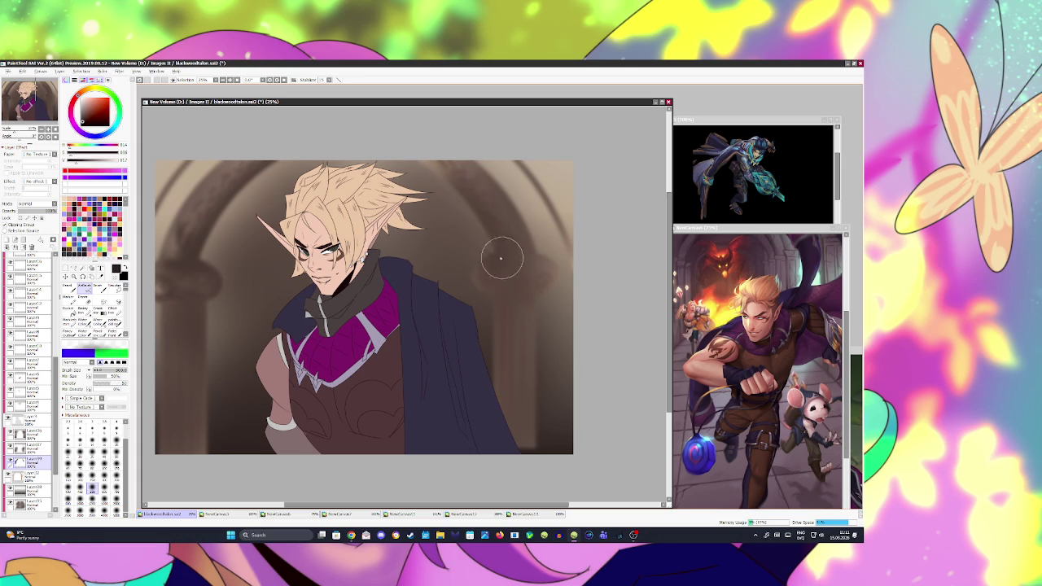
pyautogui.press('[')
pyautogui.press('[')
pyautogui.press('[')
pyautogui.press('[')
pyautogui.press('[')
pyautogui.press('[')
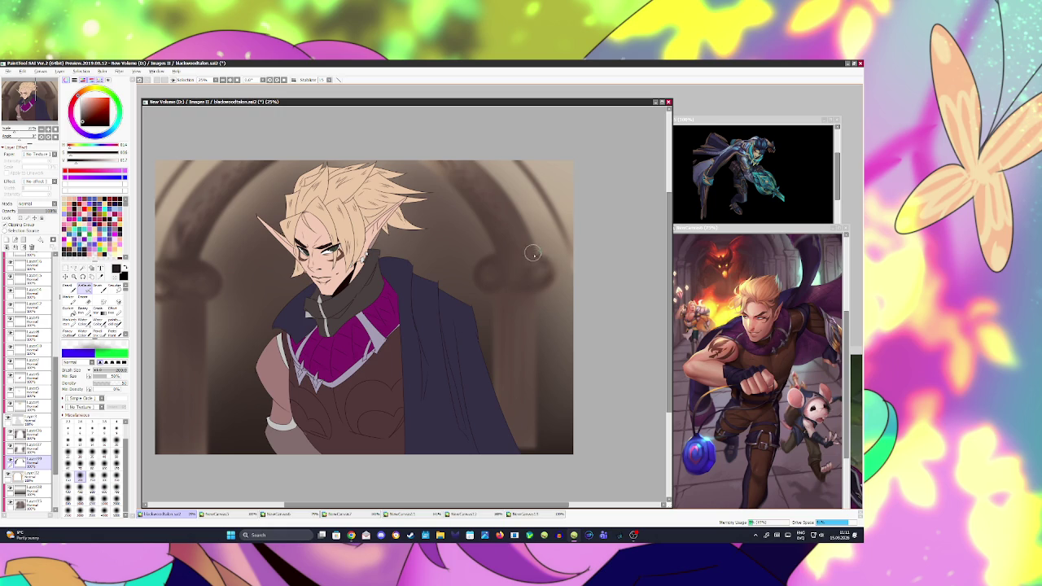
pyautogui.press(']')
pyautogui.press(']')
pyautogui.press(']')
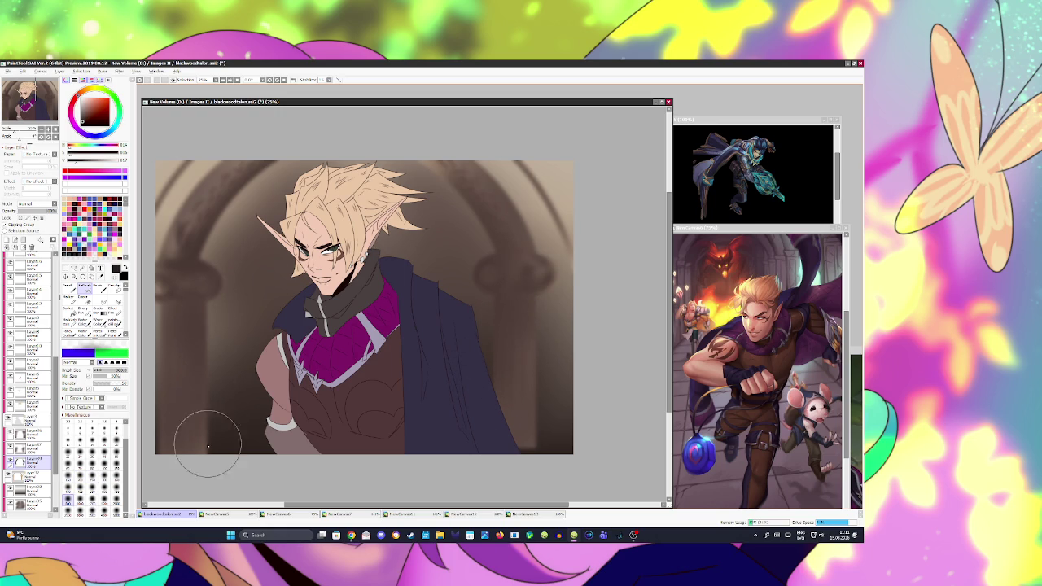
pyautogui.press('[')
pyautogui.press('[')
pyautogui.press('[')
pyautogui.press('[')
pyautogui.press('[')
pyautogui.press('[')
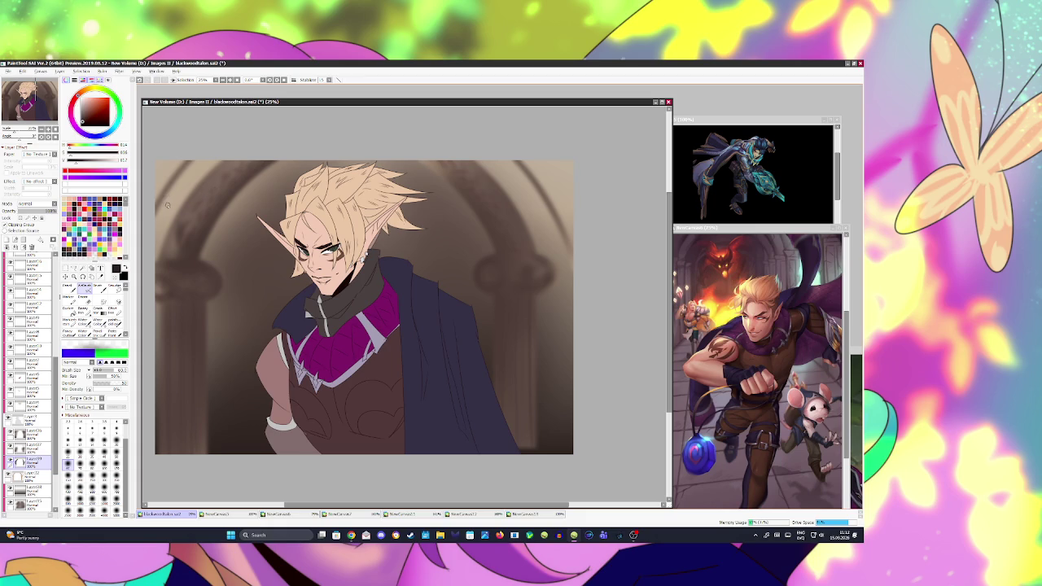
# - Swap paint colour, drag a layer lower in the stack, and pick a small brush-size preset
pyautogui.press('x')
pyautogui.press(']')
pyautogui.press(']')
pyautogui.press(']')
pyautogui.press(']')
pyautogui.press(']')
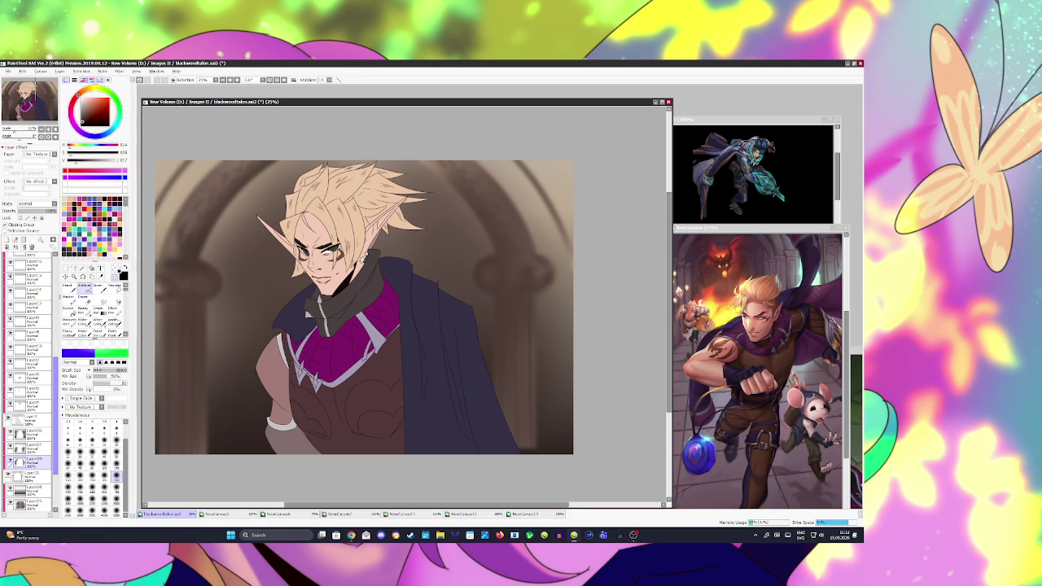
pyautogui.scroll(-2, 28, 431)
pyautogui.click(29, 420)
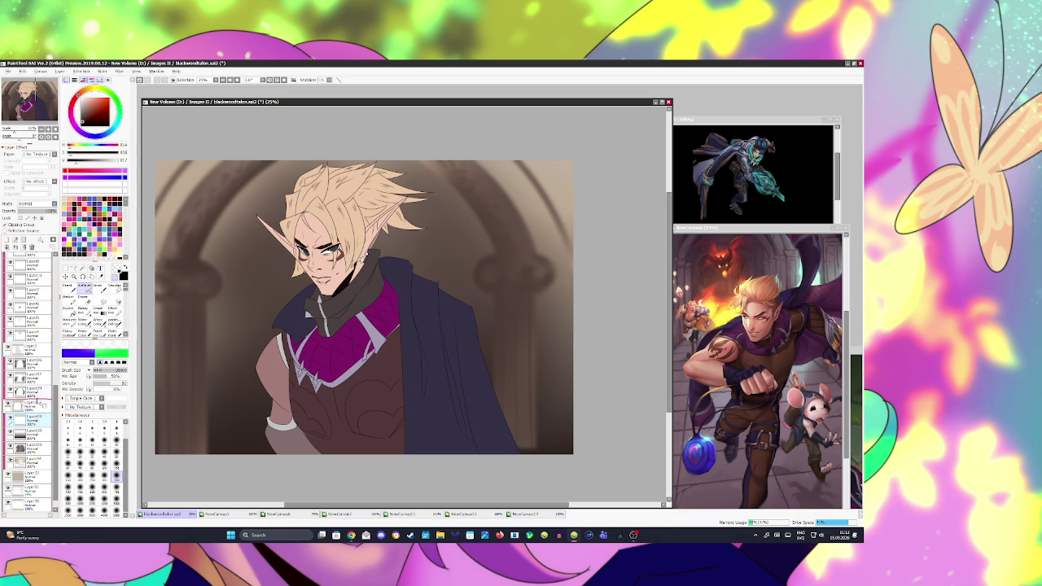
pyautogui.click(32, 362)
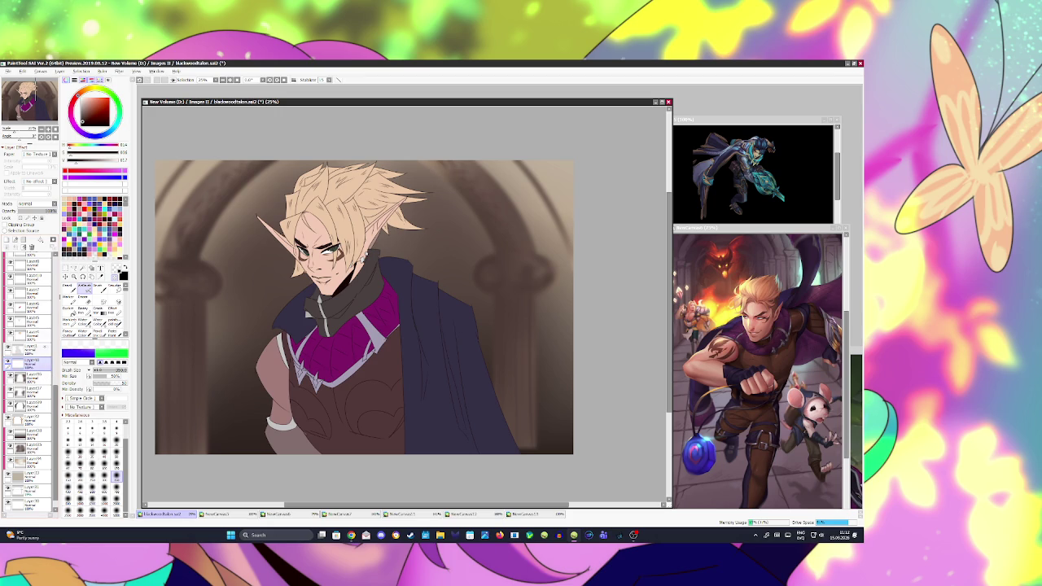
pyautogui.moveTo(29, 361); pyautogui.dragTo(29, 419)
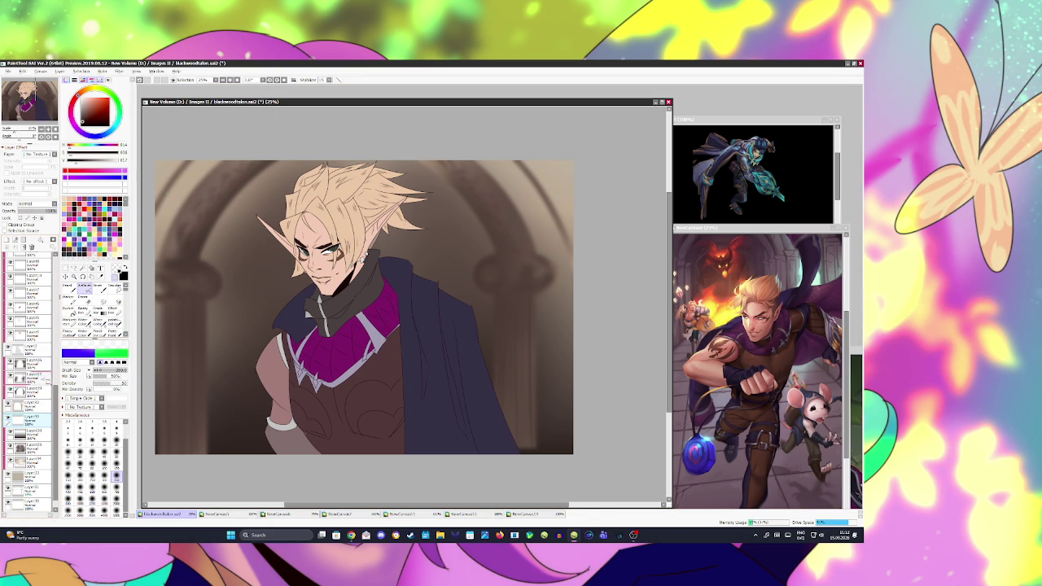
pyautogui.click(48, 364)
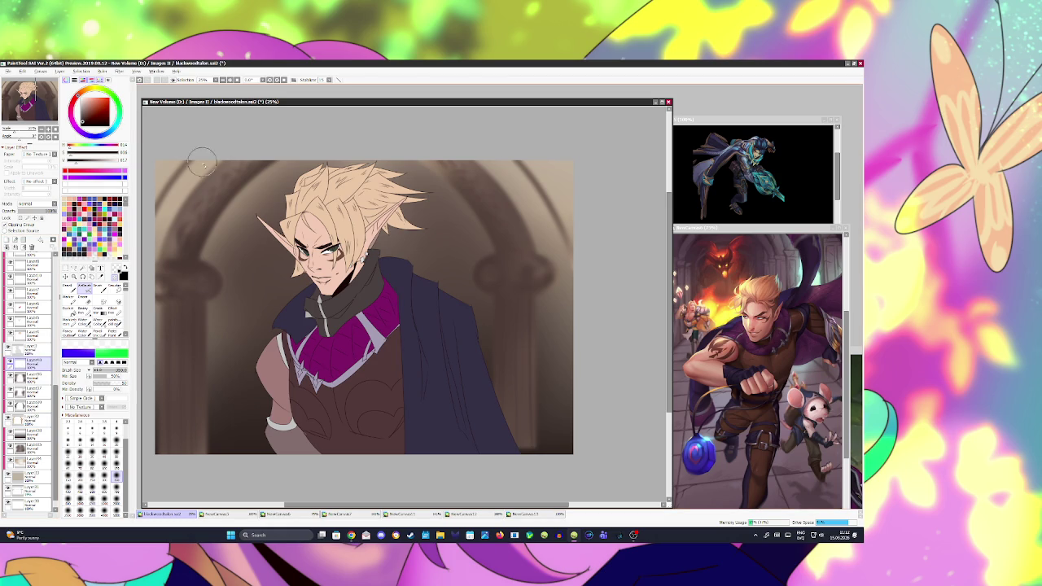
pyautogui.scroll(-1, 29, 383)
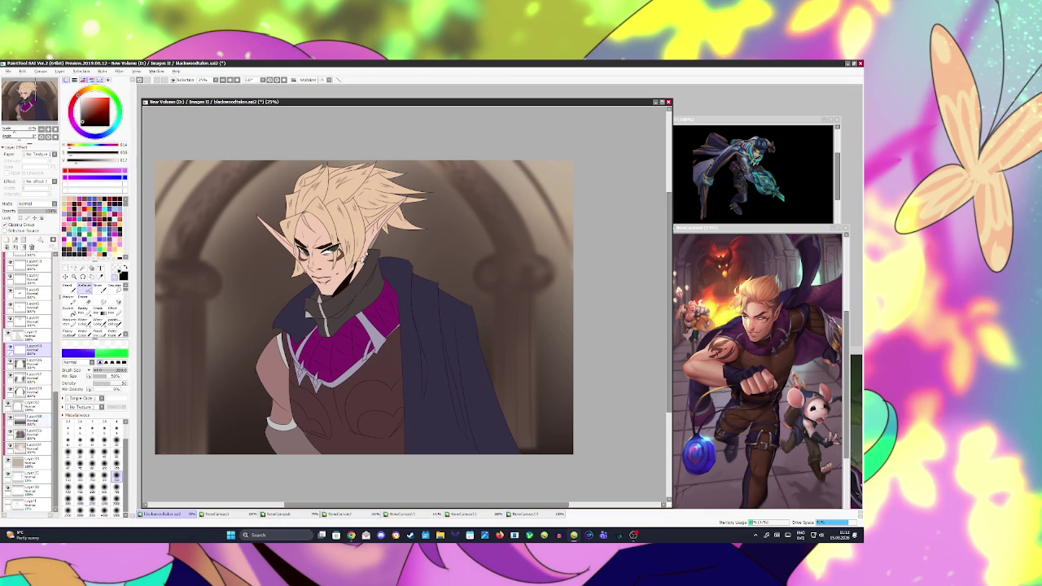
pyautogui.click(29, 419)
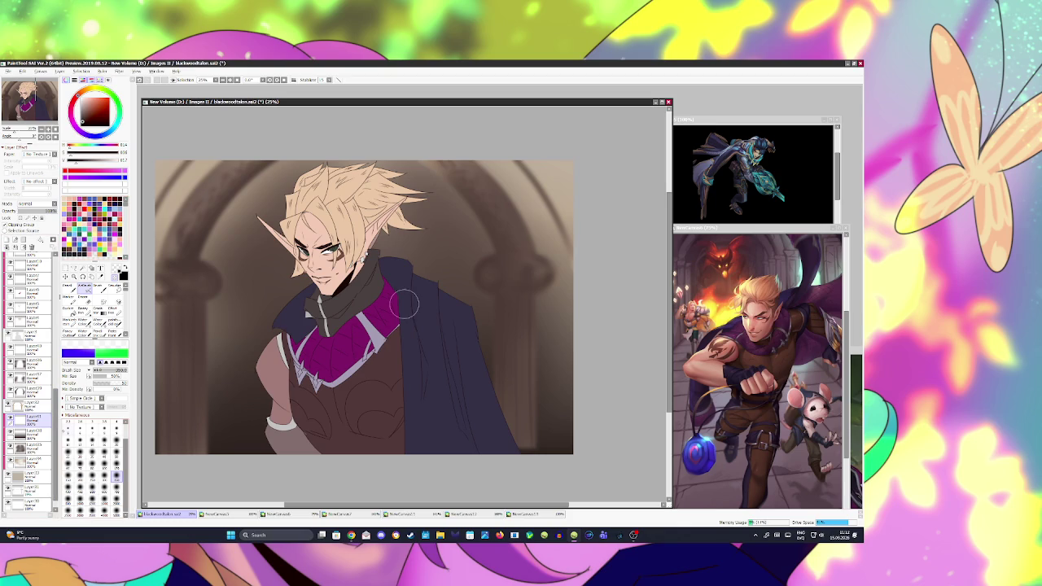
pyautogui.click(79, 453)
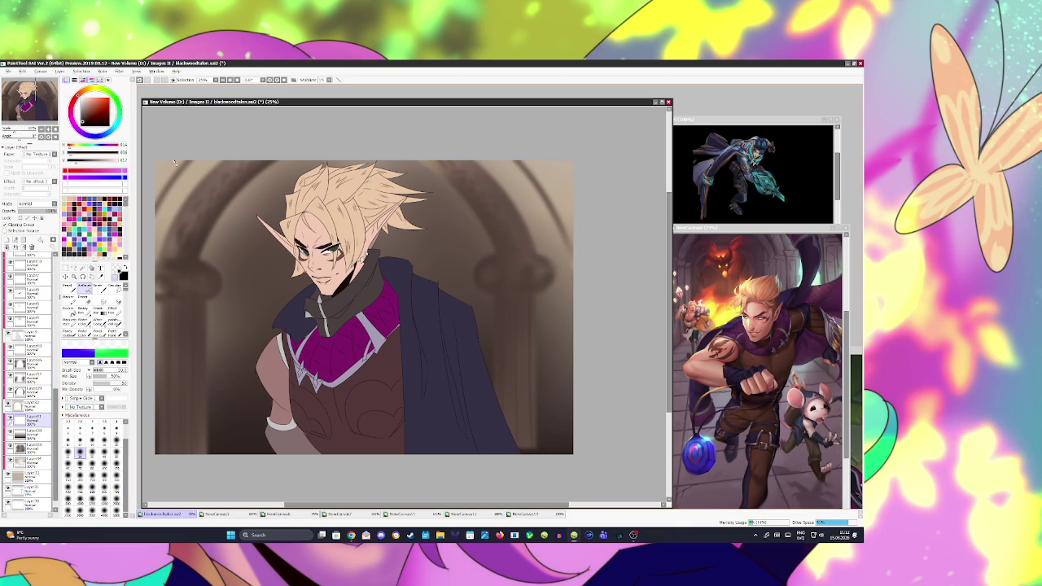
# - Try and undo a sketch stroke, then add a new empty layer higher in the stack
pyautogui.click(29, 474)
pyautogui.moveTo(169, 221); pyautogui.dragTo(177, 180)
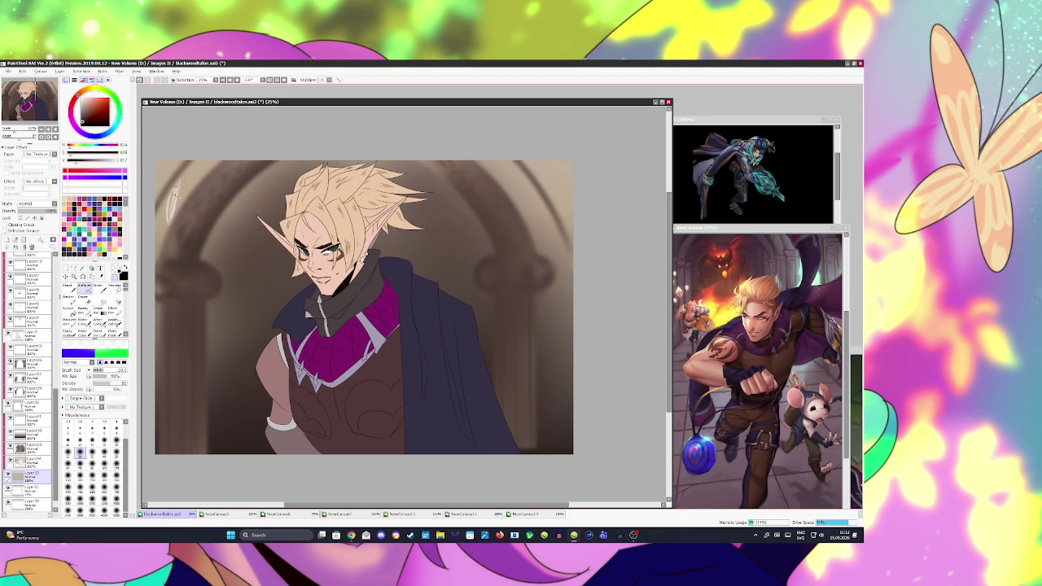
pyautogui.hotkey('ctrl', 'z')
pyautogui.click(7, 243)
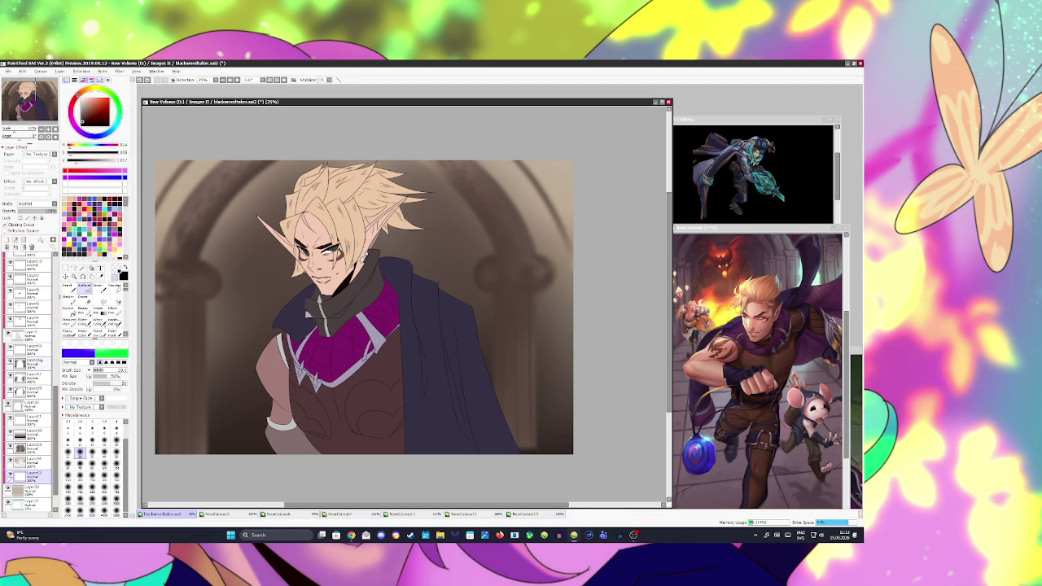
pyautogui.moveTo(28, 476); pyautogui.dragTo(28, 348)
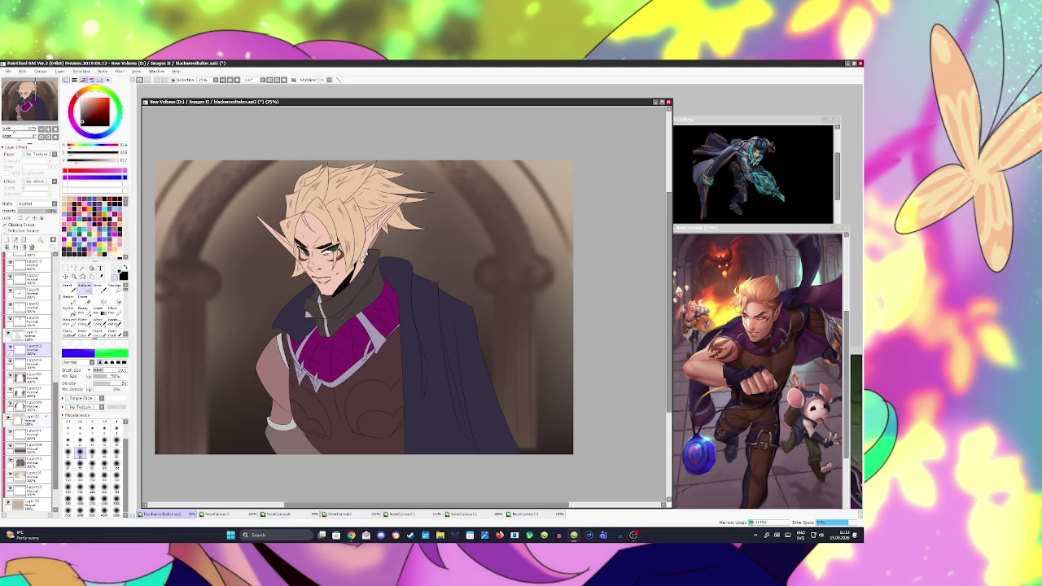
# - Toggle layer visibility to preview the background, then show the sharp arch again
pyautogui.click(29, 420)
pyautogui.click(24, 239)
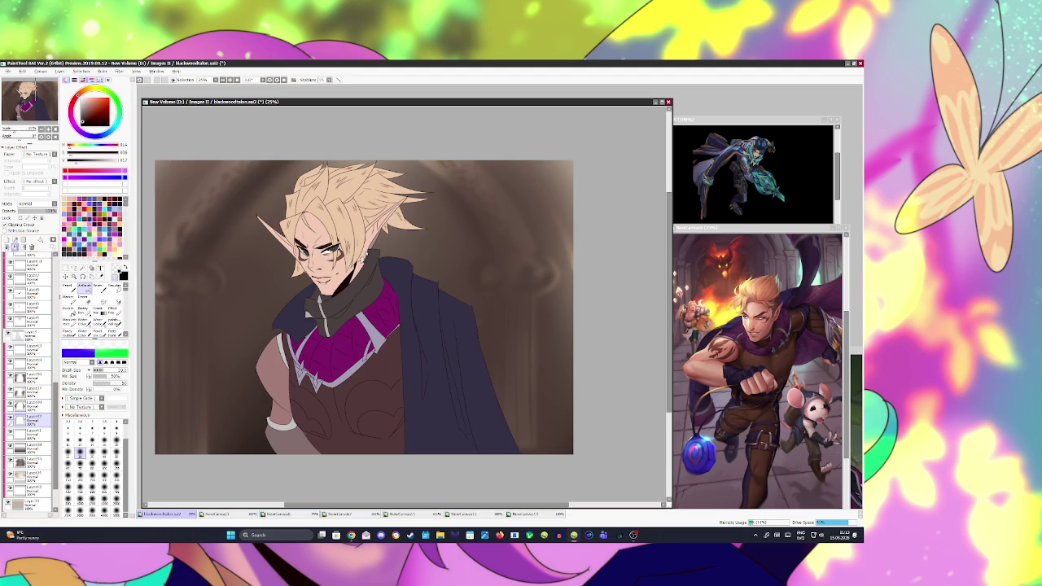
pyautogui.click(28, 217)
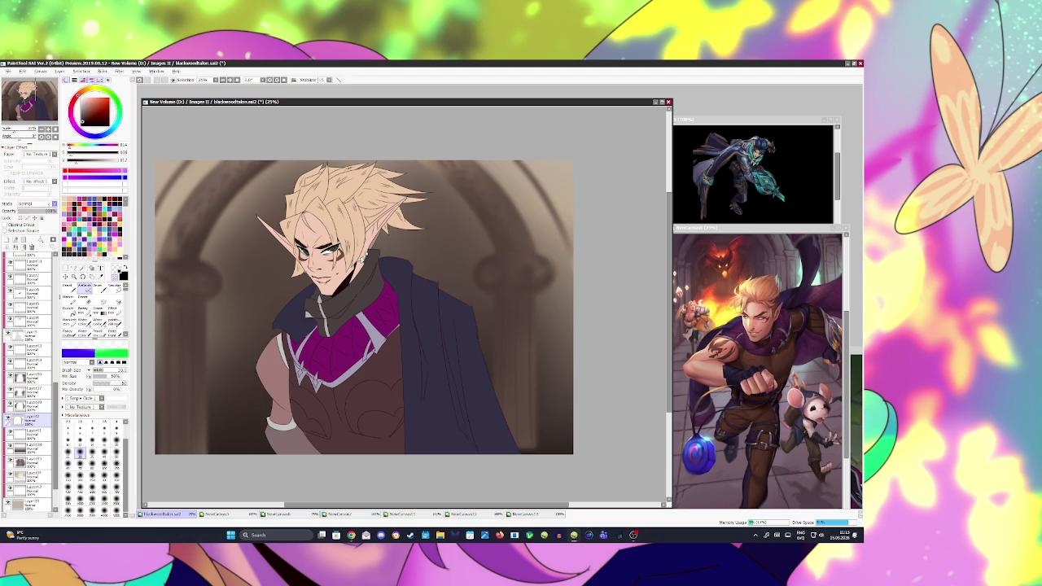
# - Save the painting
pyautogui.press('h')
pyautogui.press('h')
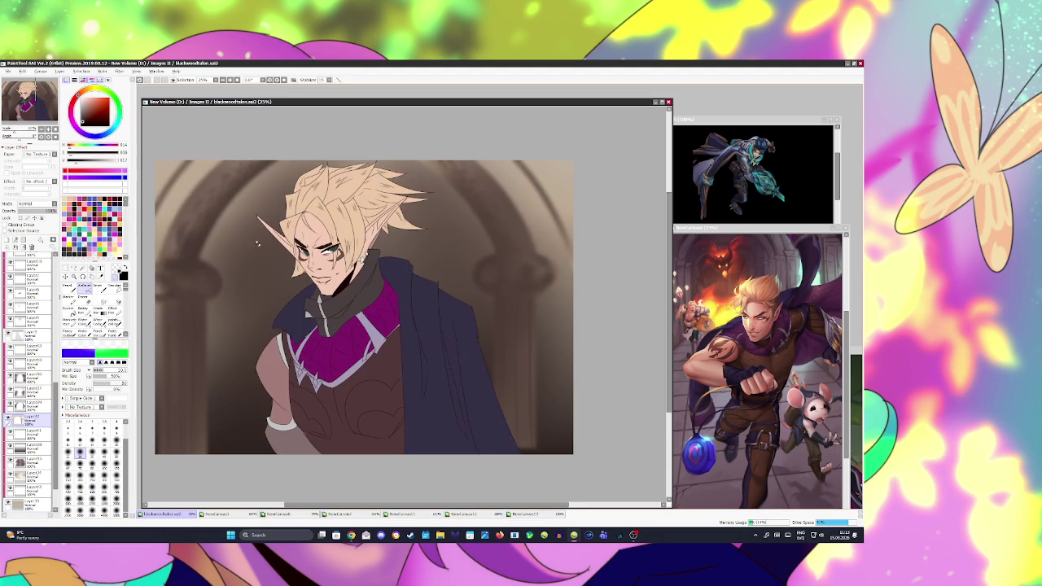
pyautogui.scroll(-2, 275, 260)
pyautogui.scroll(1, 275, 261)
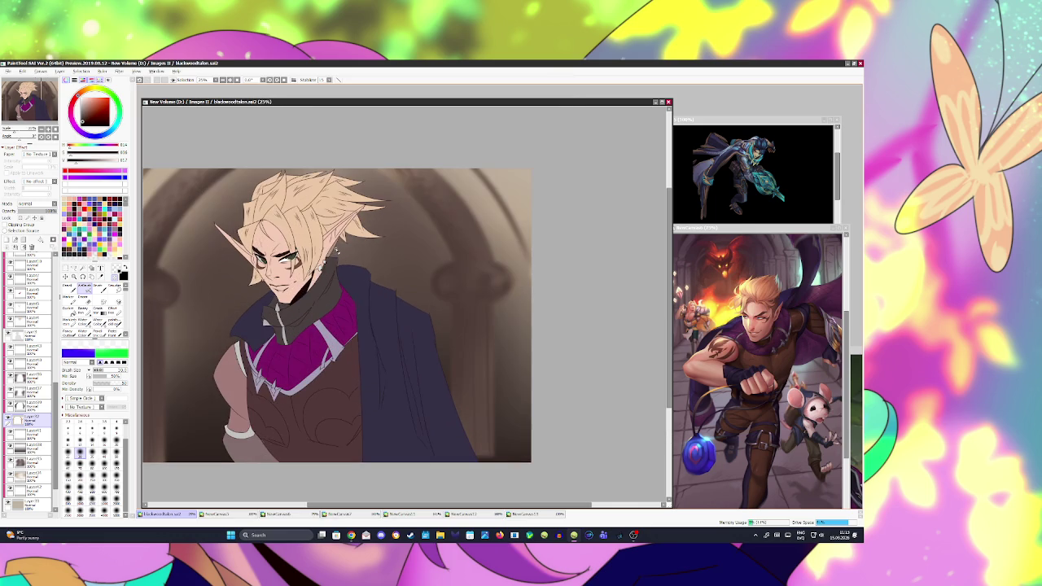
pyautogui.scroll(-1, 341, 265)
pyautogui.scroll(1, 366, 260)
pyautogui.scroll(-1, 402, 256)
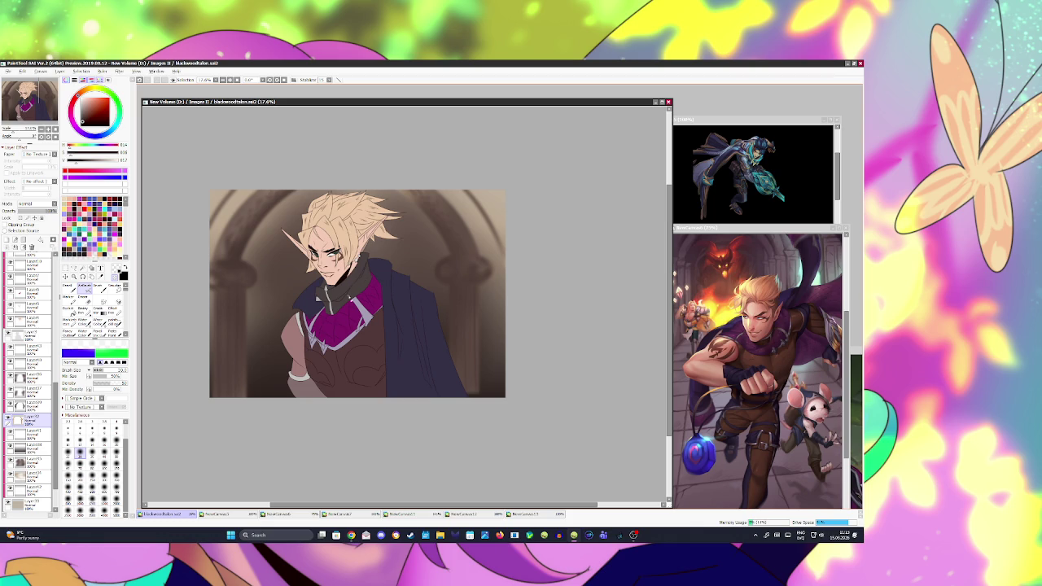
pyautogui.scroll(1, 348, 277)
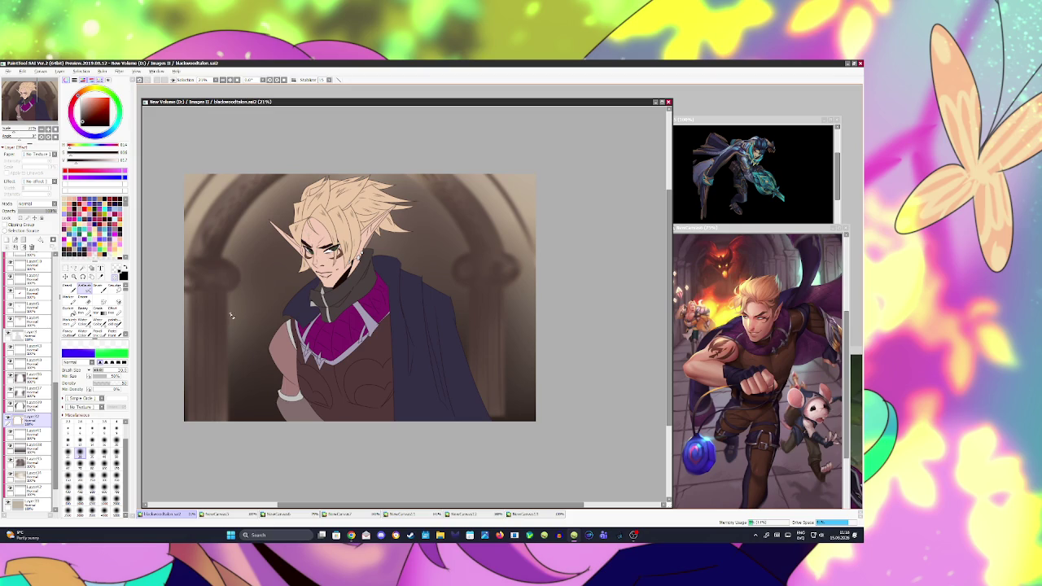
# - Magic Wand-select the bare left arm, extending the selection to the bracer
pyautogui.scroll(-2, 22, 444)
pyautogui.scroll(-3, 21, 443)
pyautogui.press('w')
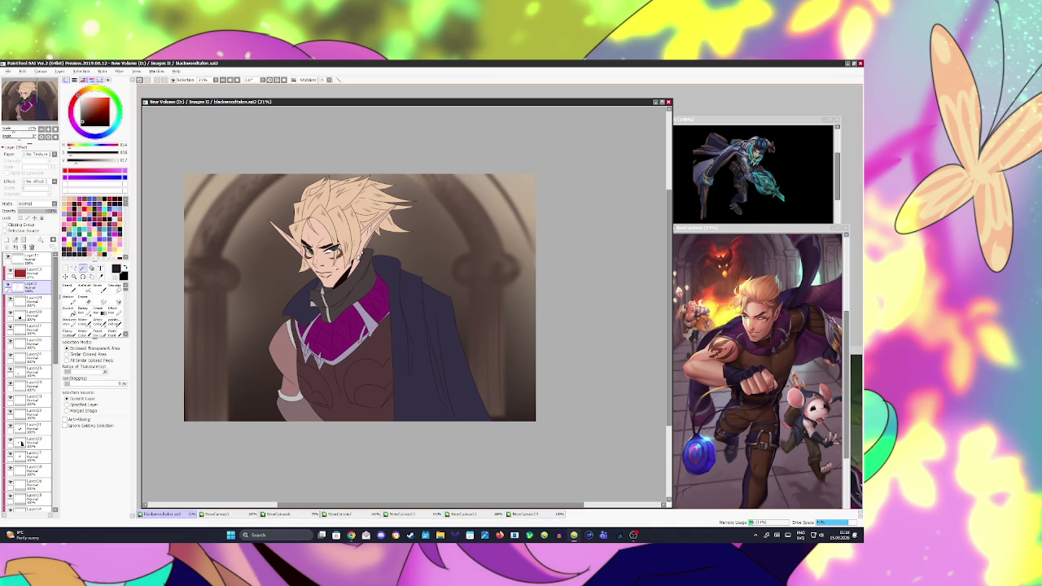
pyautogui.click(287, 358)
pyautogui.click(294, 407)
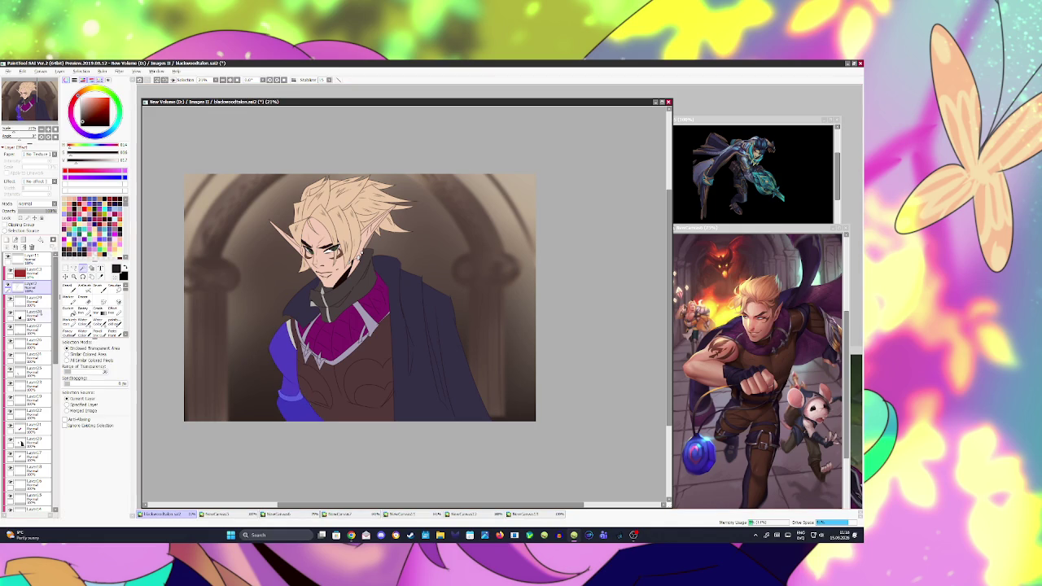
pyautogui.click(32, 299)
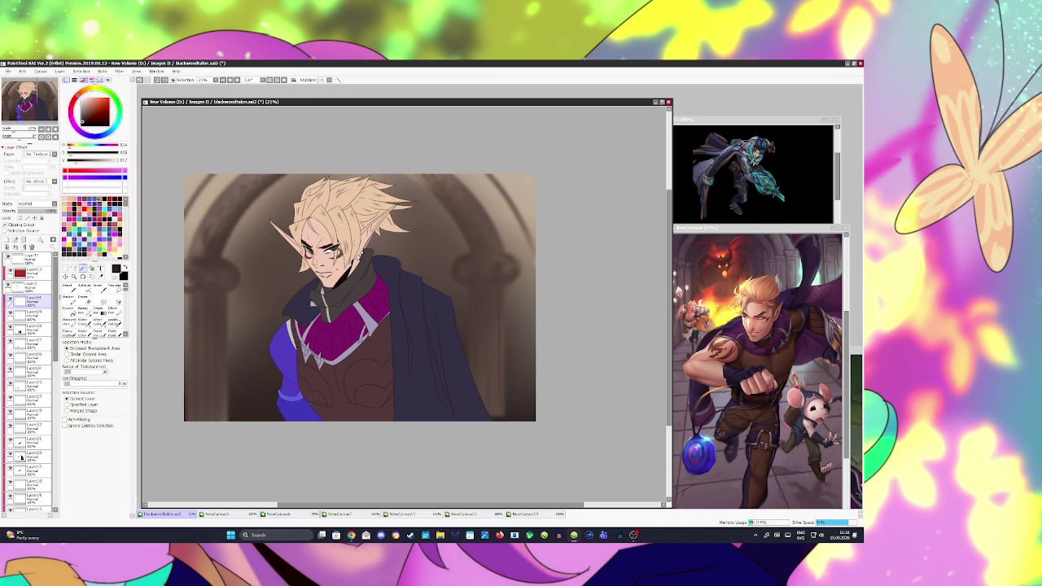
# - Paint blue-purple shadows along the arm with a larger brush on a Multiply layer
pyautogui.click(95, 202)
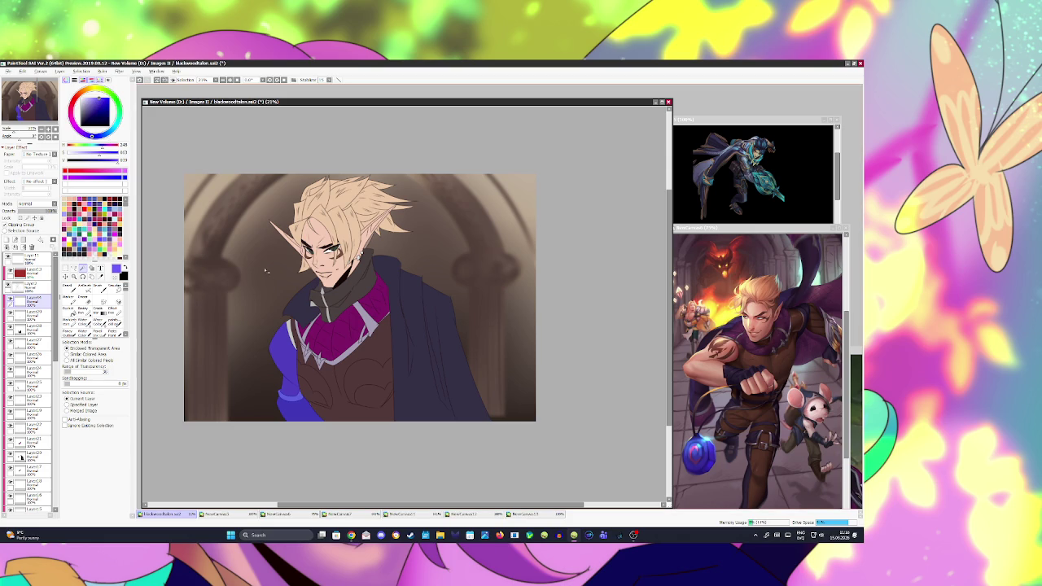
pyautogui.press('b')
pyautogui.click(104, 464)
pyautogui.moveTo(293, 325); pyautogui.dragTo(286, 350)
pyautogui.click(36, 203)
pyautogui.moveTo(290, 323); pyautogui.dragTo(281, 389)
pyautogui.moveTo(299, 344); pyautogui.dragTo(309, 407)
pyautogui.moveTo(297, 366); pyautogui.dragTo(302, 411)
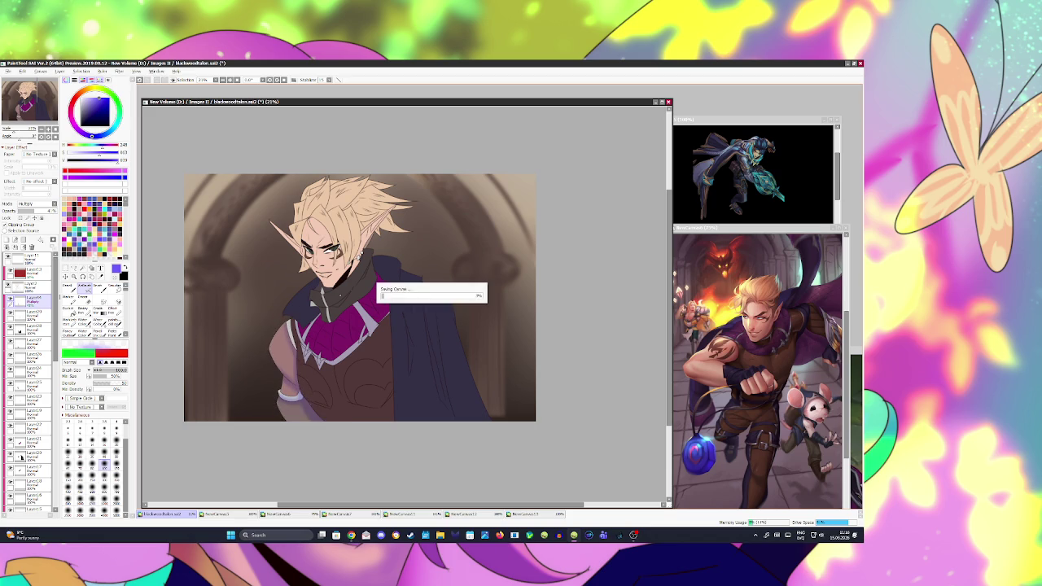
# - Deselect, Magic Wand-select the tunic pieces, and return to the Multiply layer with the brush
pyautogui.hotkey('ctrl', 'd')
pyautogui.click(342, 367)
pyautogui.click(303, 342)
pyautogui.click(359, 383)
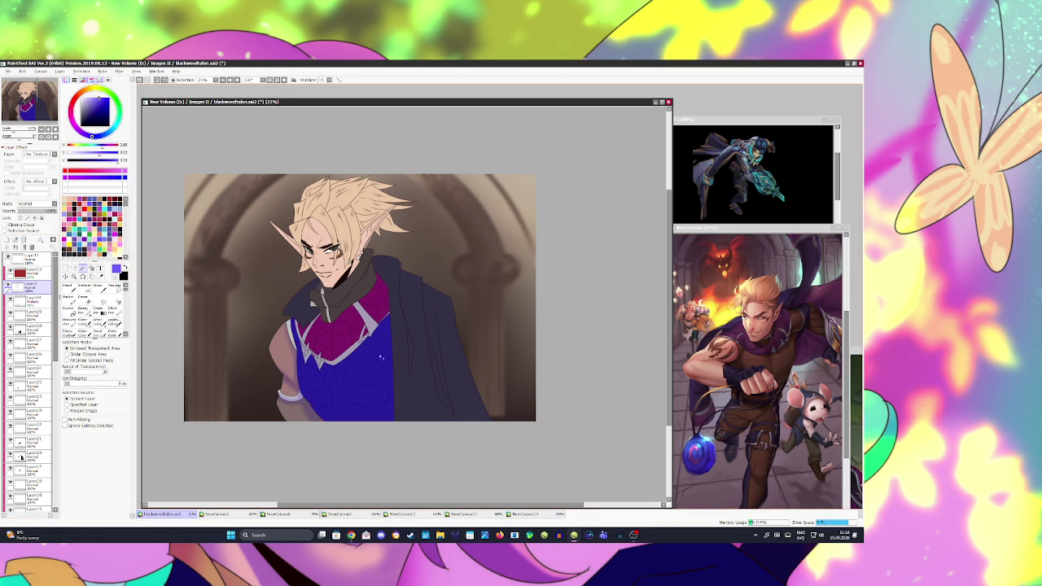
pyautogui.click(31, 300)
pyautogui.press('b')
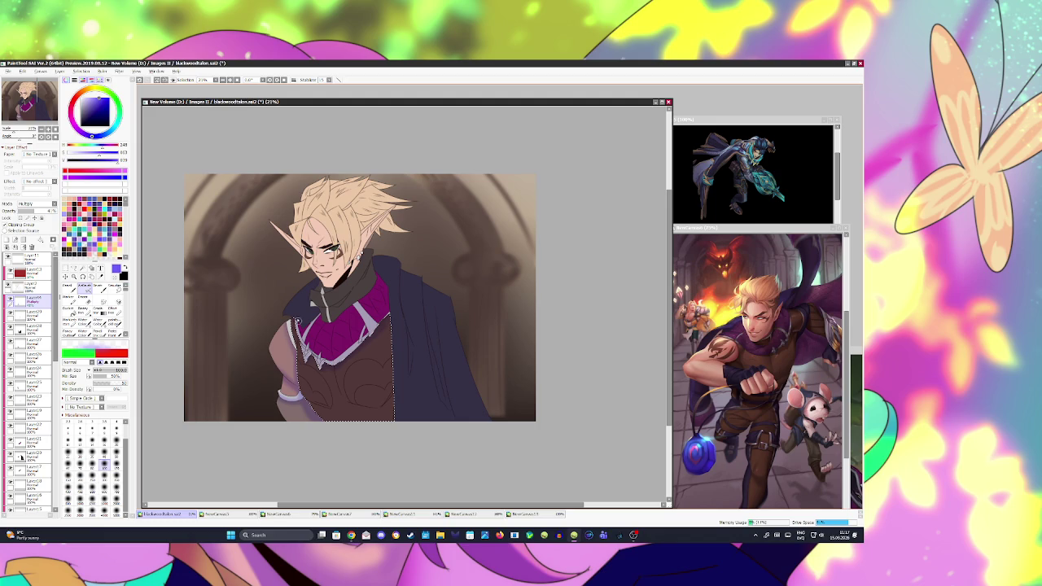
# - Select the collar on Layer2 and shade the scarf darker on Multiply Layer4, then save
pyautogui.hotkey('ctrl', 'd')
pyautogui.hotkey('ctrl', 's')
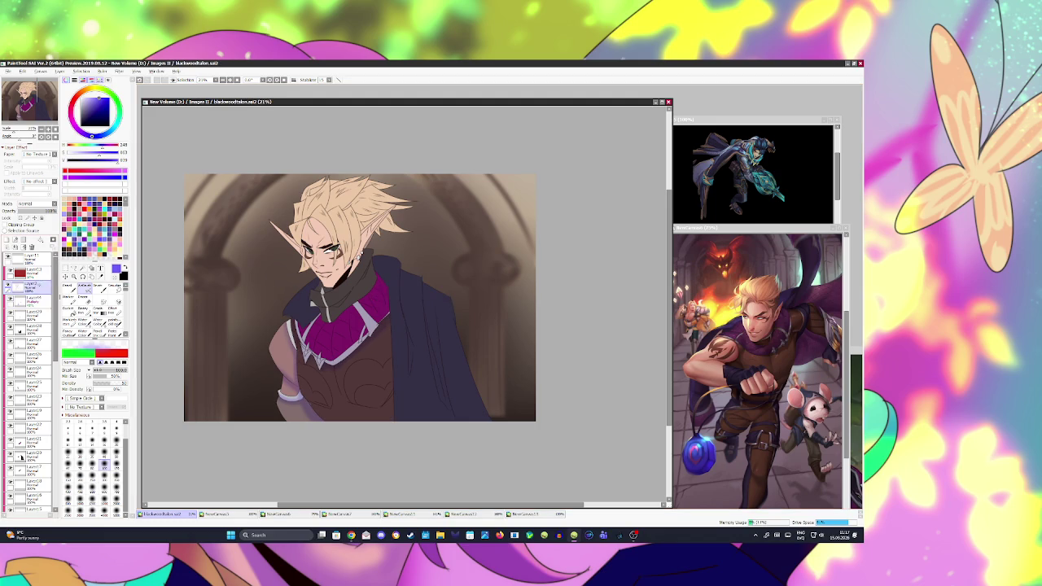
pyautogui.click(32, 284)
pyautogui.press('w')
pyautogui.click(346, 306)
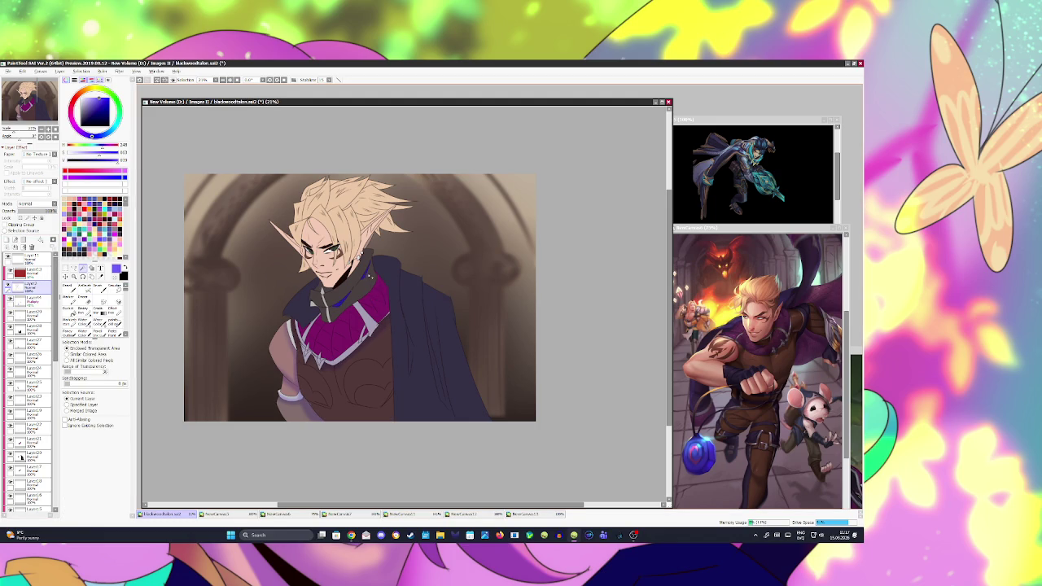
pyautogui.click(32, 298)
pyautogui.press('b')
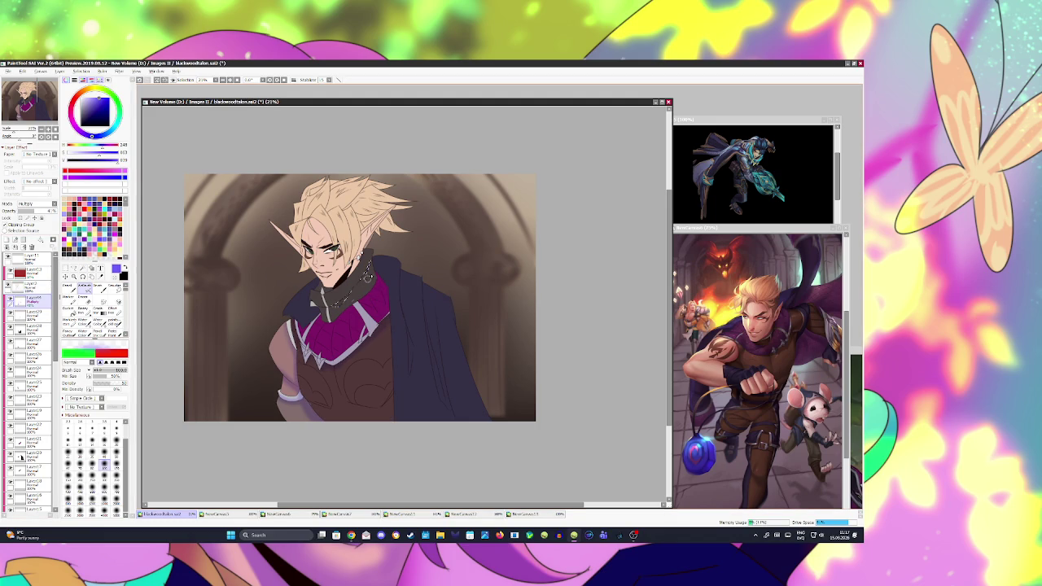
pyautogui.moveTo(376, 270); pyautogui.dragTo(337, 308)
pyautogui.hotkey('ctrl', 's')
# - Select the neck area on Layer2, return to Layer4 with the brush, and save
pyautogui.click(33, 280)
pyautogui.press('w')
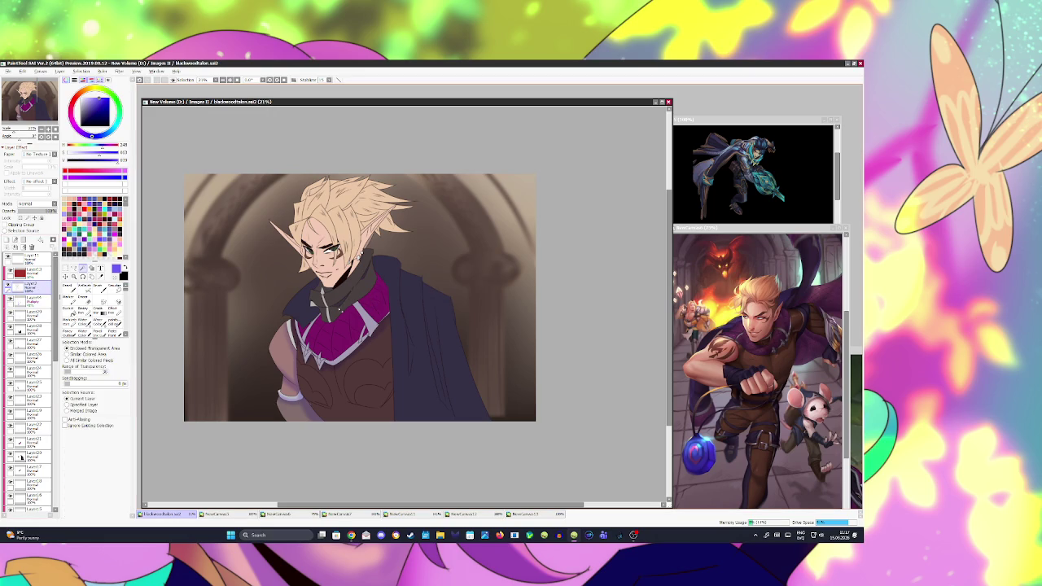
pyautogui.click(324, 288)
pyautogui.click(365, 260)
pyautogui.hotkey('ctrl', 'z')
pyautogui.click(33, 299)
pyautogui.press('b')
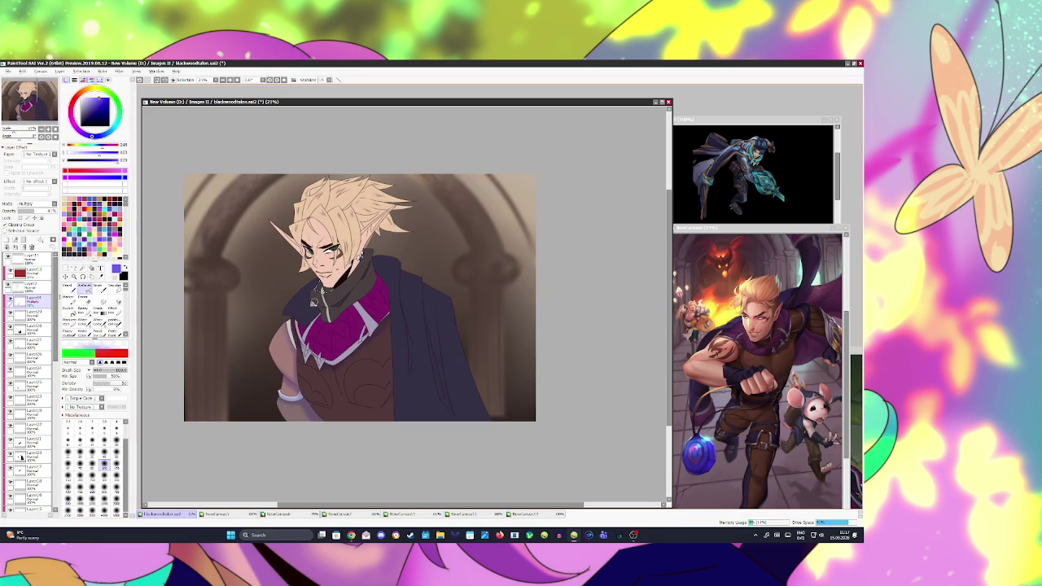
pyautogui.hotkey('ctrl', 's')
# - Magic Wand-select the elf's face skin on Layer2
pyautogui.click(33, 284)
pyautogui.press('w')
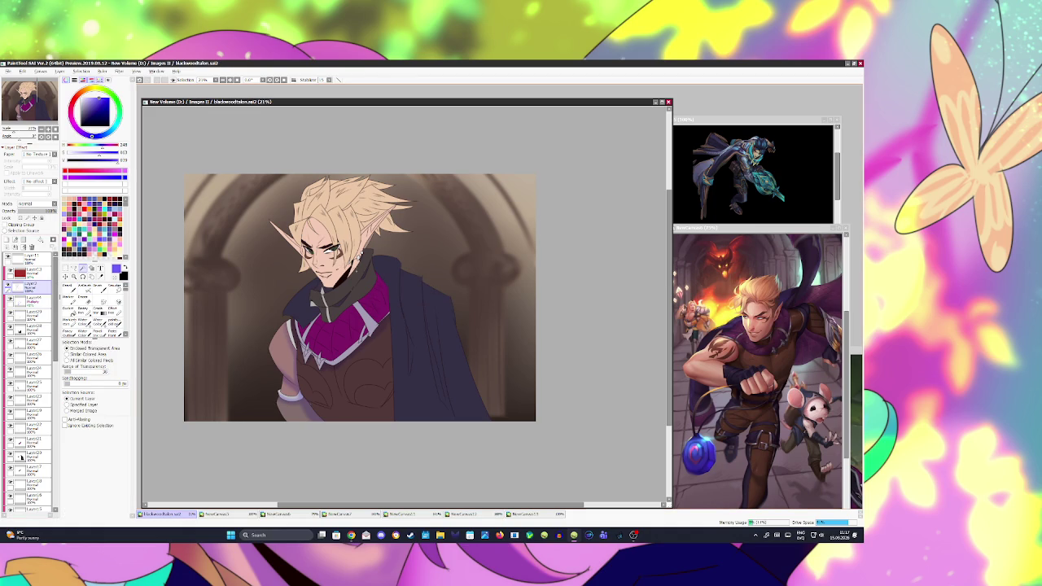
pyautogui.click(32, 298)
pyautogui.press('b')
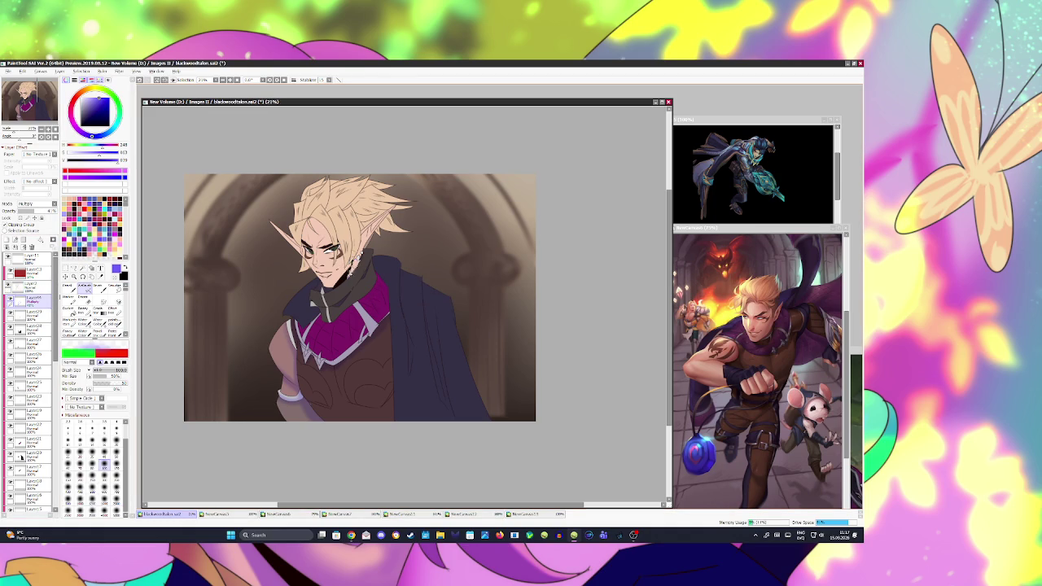
pyautogui.click(33, 284)
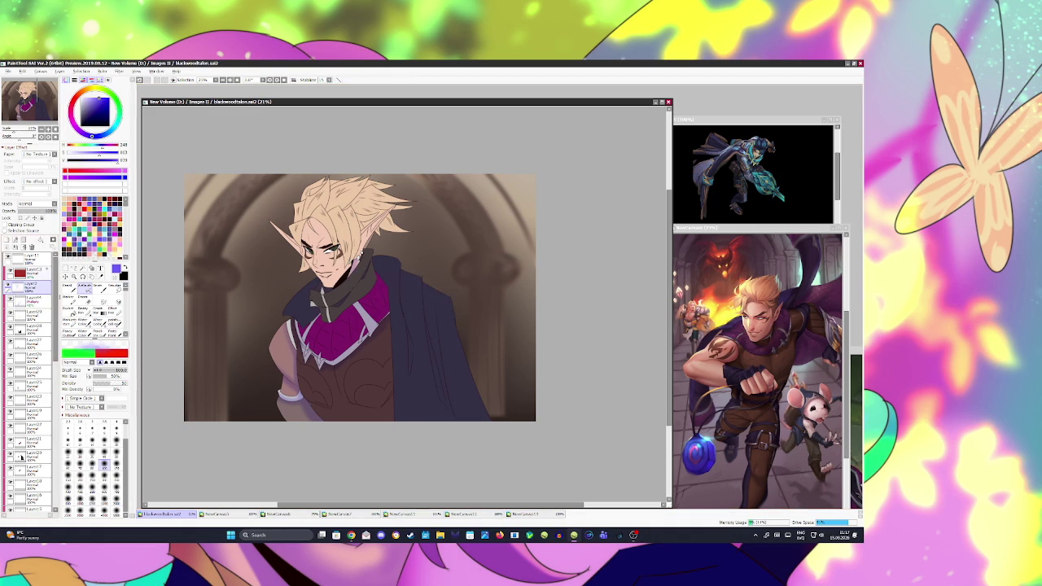
pyautogui.press('w')
pyautogui.click(341, 265)
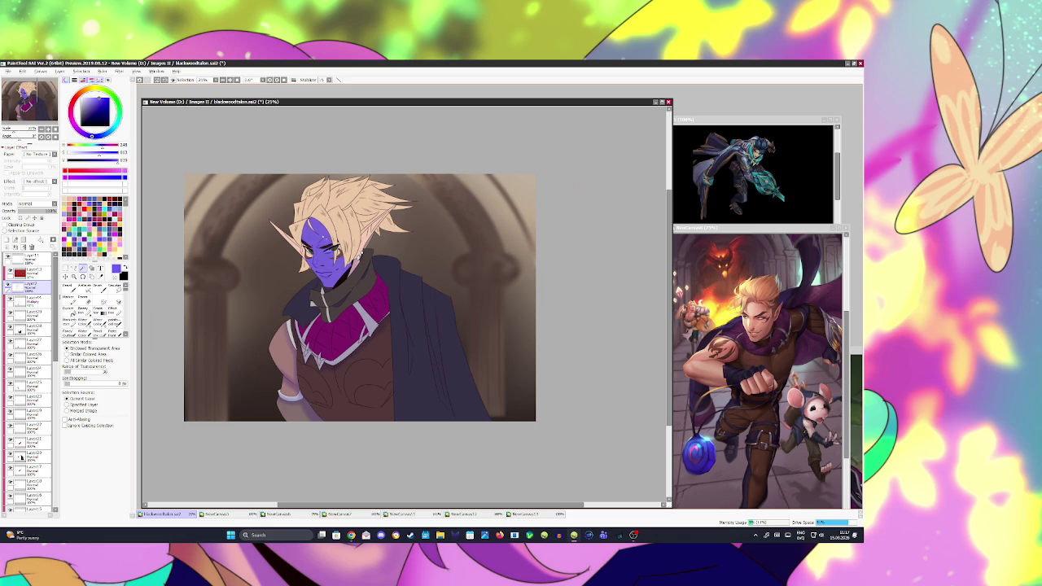
# - Shade the elf's lips in purple on the Multiply layer, then deselect
pyautogui.scroll(3, 324, 244)
pyautogui.press('b')
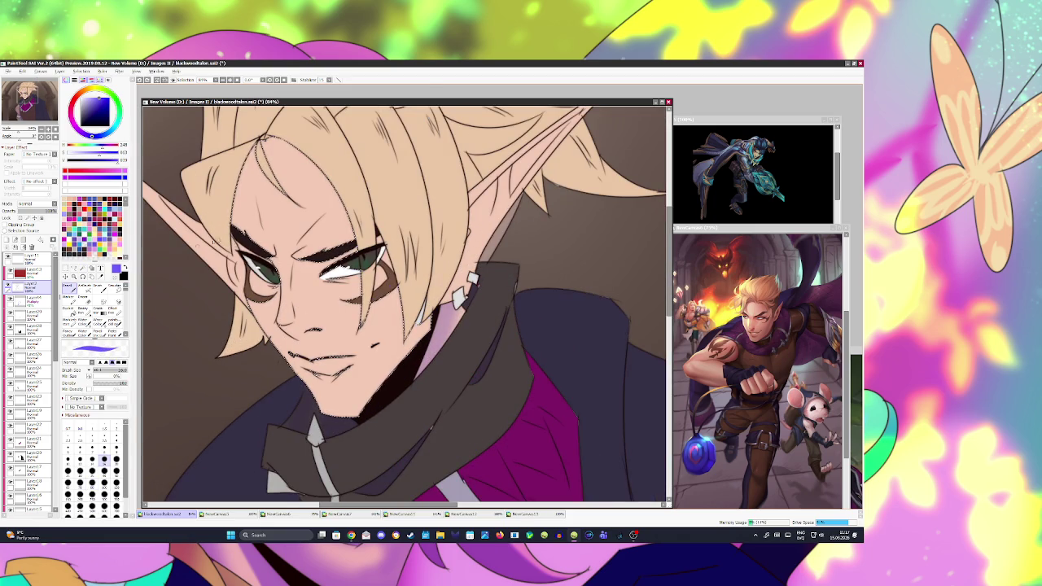
pyautogui.hotkey('ctrl', 'shift', 'n')
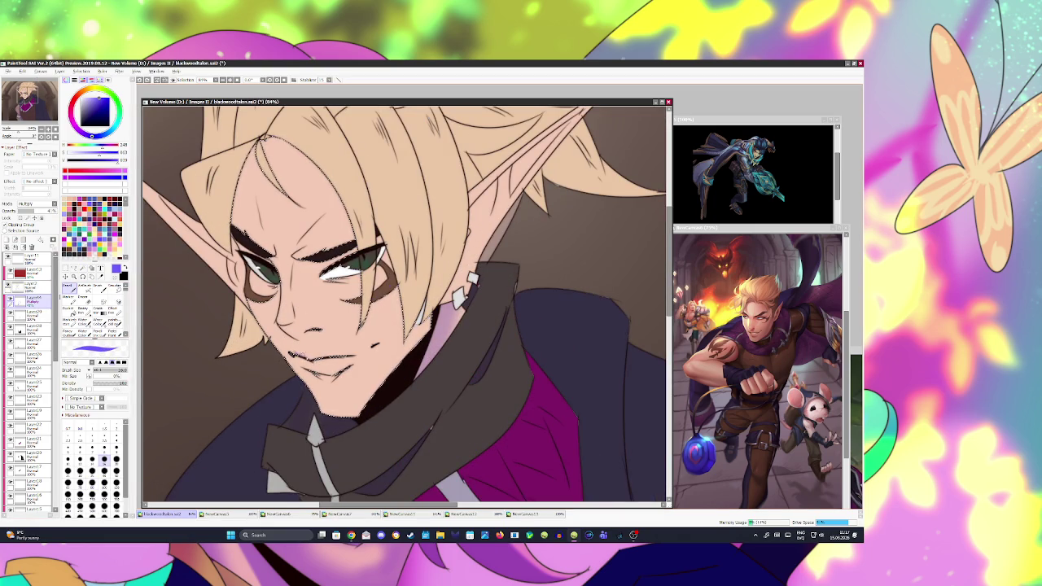
pyautogui.moveTo(292, 356); pyautogui.dragTo(346, 358)
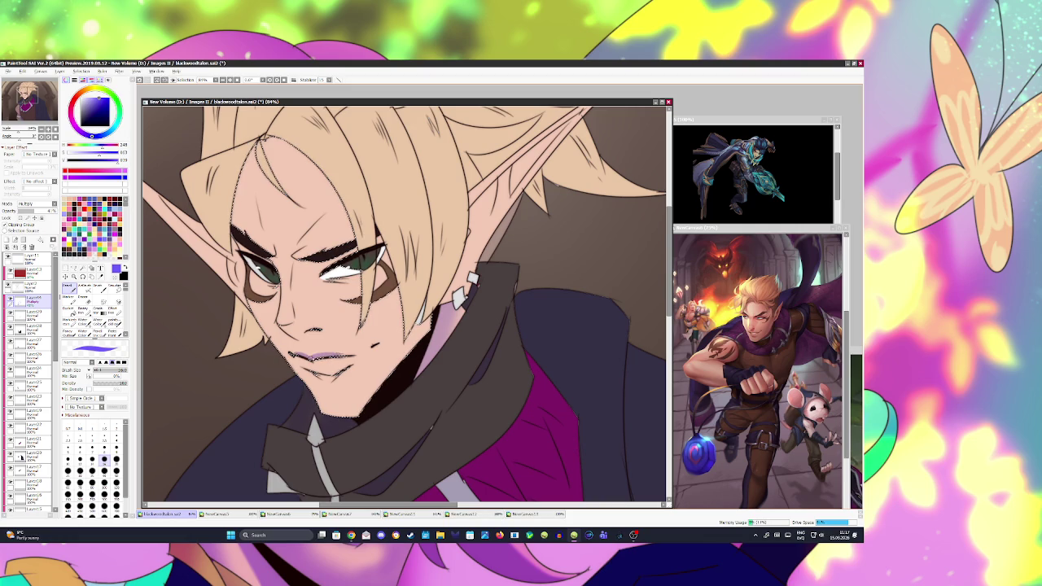
pyautogui.hotkey('ctrl', 'd')
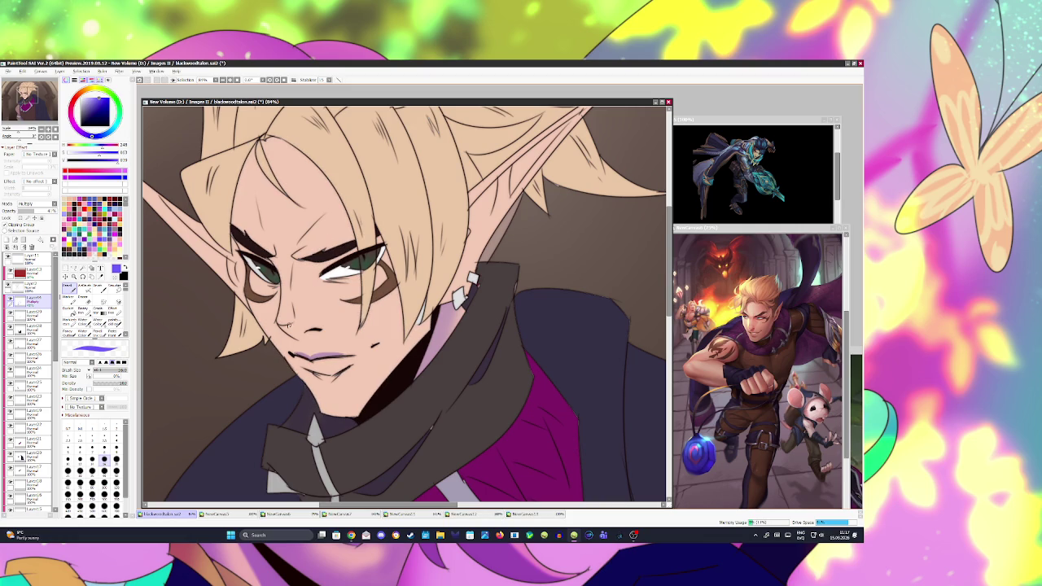
# - Add a small purple shadow under the nose and darken around the left eye
pyautogui.moveTo(290, 326); pyautogui.dragTo(309, 337)
pyautogui.hotkey('ctrl', 'z')
pyautogui.moveTo(324, 332)
pyautogui.mouseDown()
pyautogui.moveTo(281, 327)
pyautogui.moveTo(313, 350)
pyautogui.moveTo(301, 346)
pyautogui.moveTo(324, 331)
pyautogui.mouseUp()
pyautogui.hotkey('ctrl', 'z')
pyautogui.hotkey('ctrl', 'z')
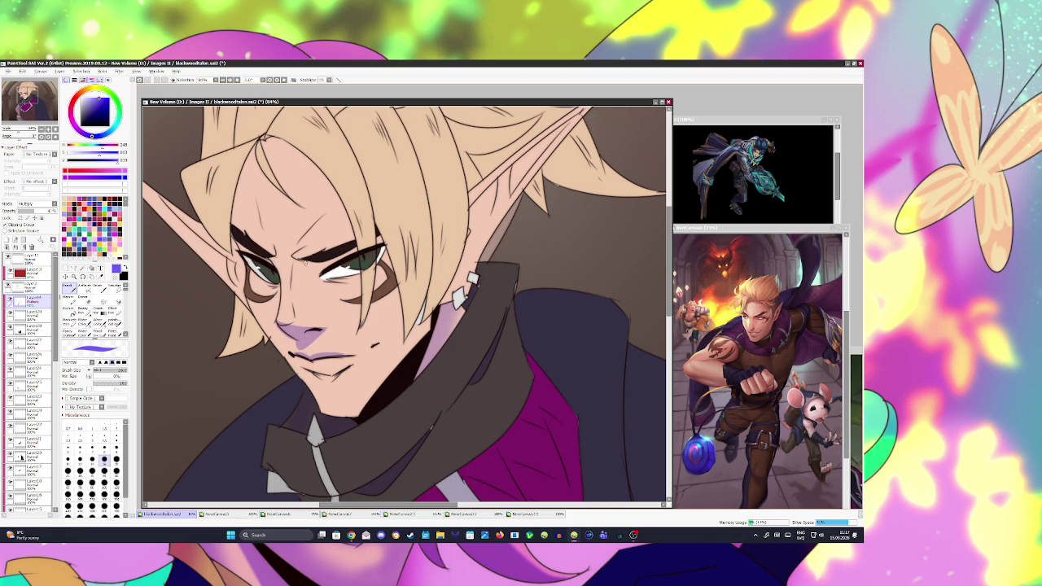
pyautogui.moveTo(244, 259)
pyautogui.mouseDown()
pyautogui.moveTo(273, 273)
pyautogui.moveTo(389, 242)
pyautogui.mouseUp()
pyautogui.scroll(-6, 389, 241)
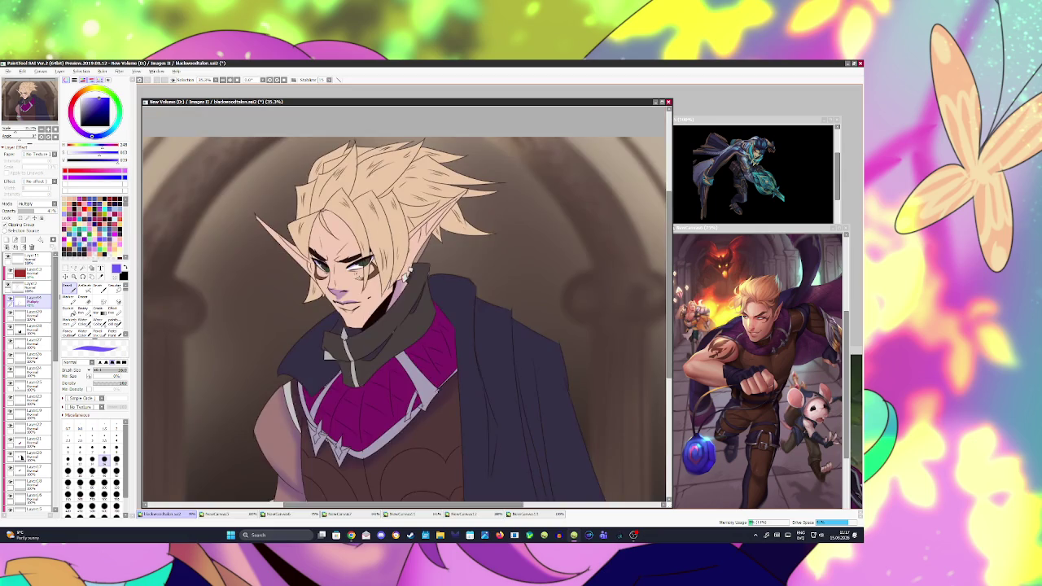
# - Mirror the canvas view and zoom around to inspect the whole image
pyautogui.press('h')
pyautogui.scroll(-3, 389, 241)
pyautogui.scroll(2, 389, 252)
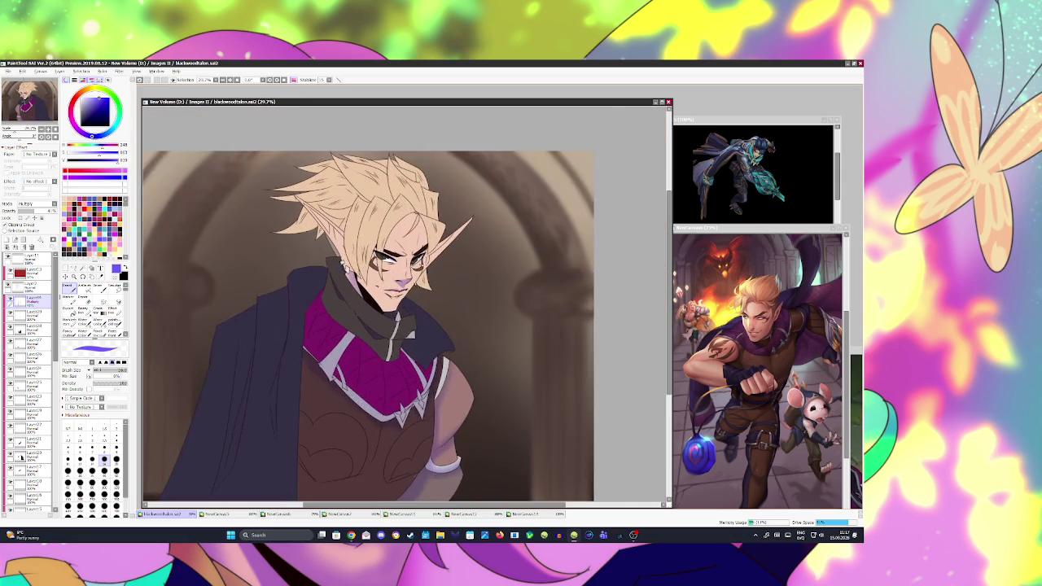
pyautogui.scroll(1, 389, 252)
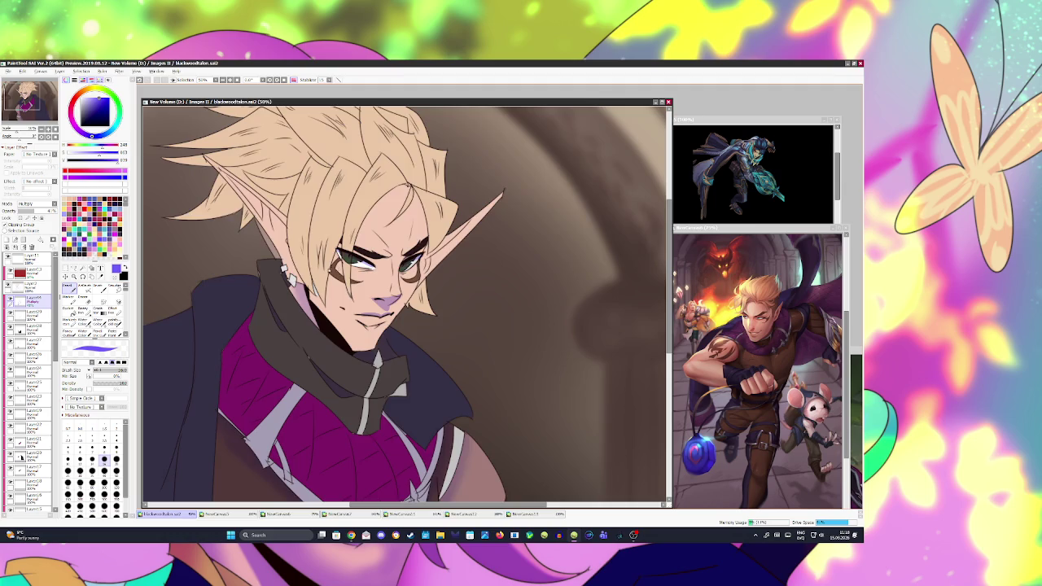
pyautogui.scroll(-2, 389, 252)
pyautogui.scroll(-1, 389, 252)
pyautogui.scroll(1, 389, 252)
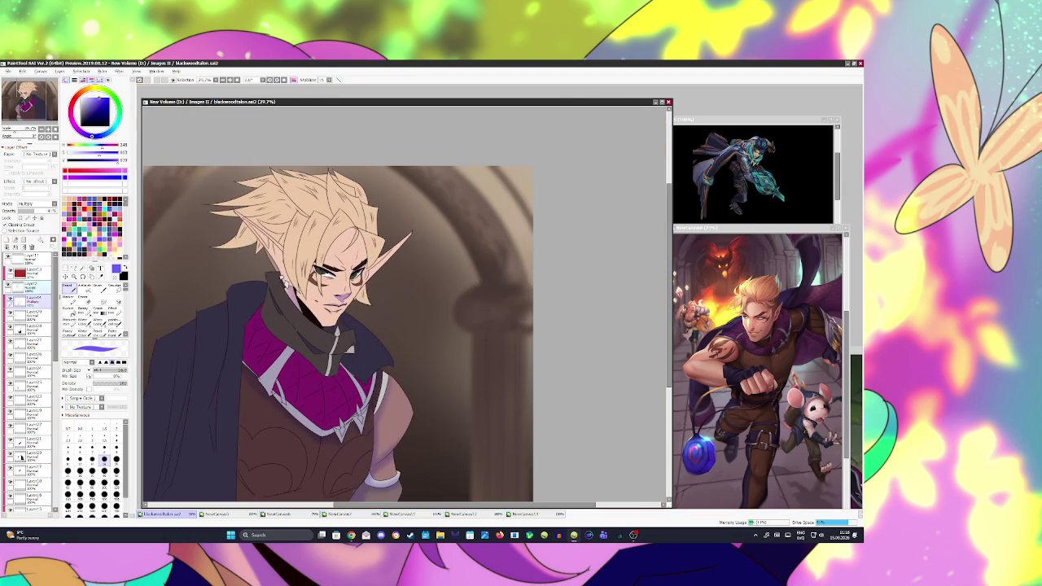
# - Magic-wand a hair lock on the base layer and shade it lilac on the Multiply layer
pyautogui.click(31, 282)
pyautogui.click(98, 286)
pyautogui.click(335, 229)
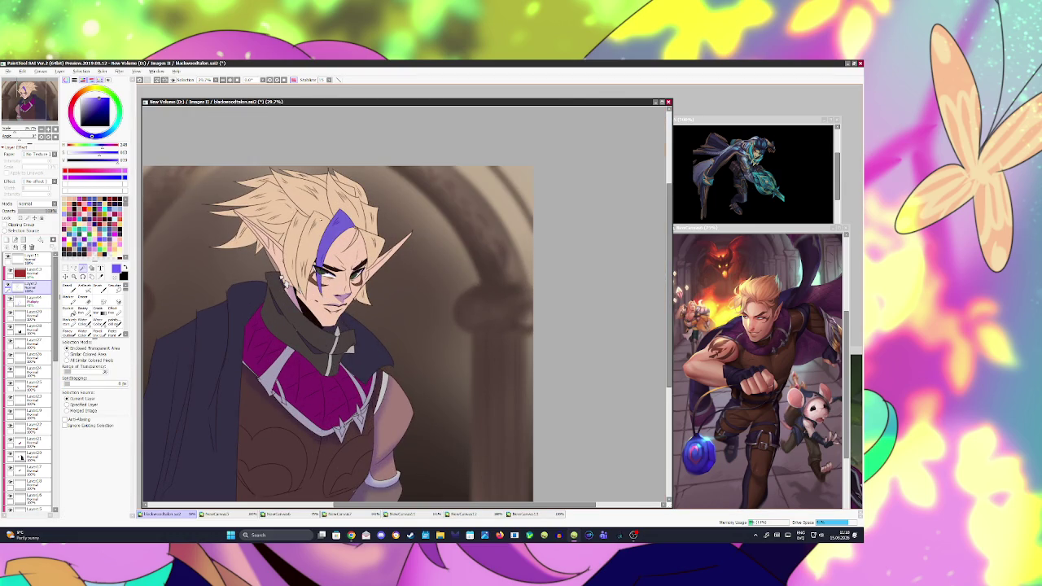
pyautogui.click(31, 299)
pyautogui.hotkey('ctrl', 'z')
pyautogui.press('n')
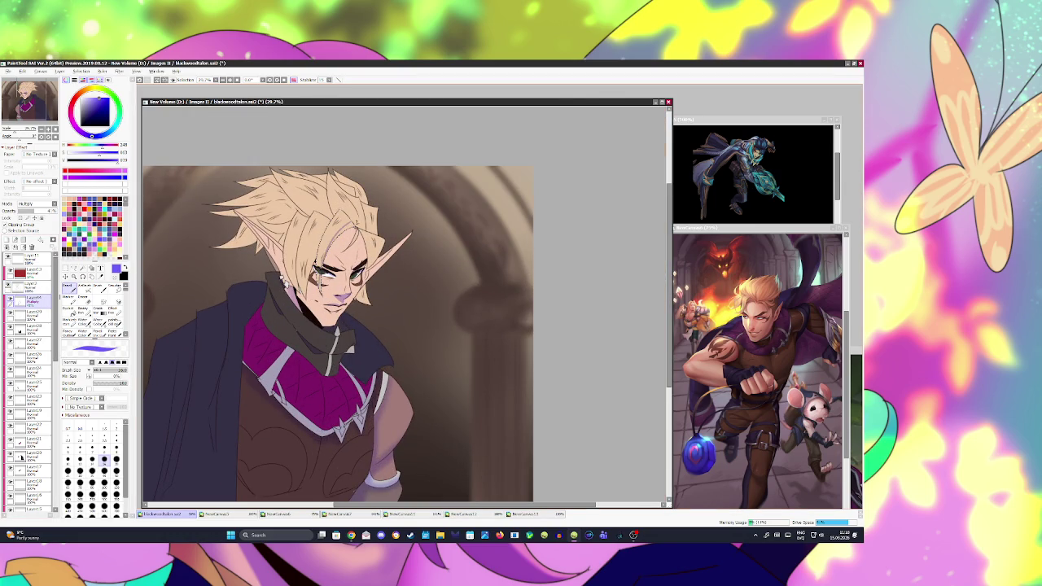
pyautogui.press(']')
pyautogui.press(']')
pyautogui.press(']')
pyautogui.press(']')
pyautogui.press(']')
pyautogui.press(']')
pyautogui.moveTo(319, 281)
pyautogui.mouseDown()
pyautogui.moveTo(351, 229)
pyautogui.moveTo(324, 247)
pyautogui.mouseUp()
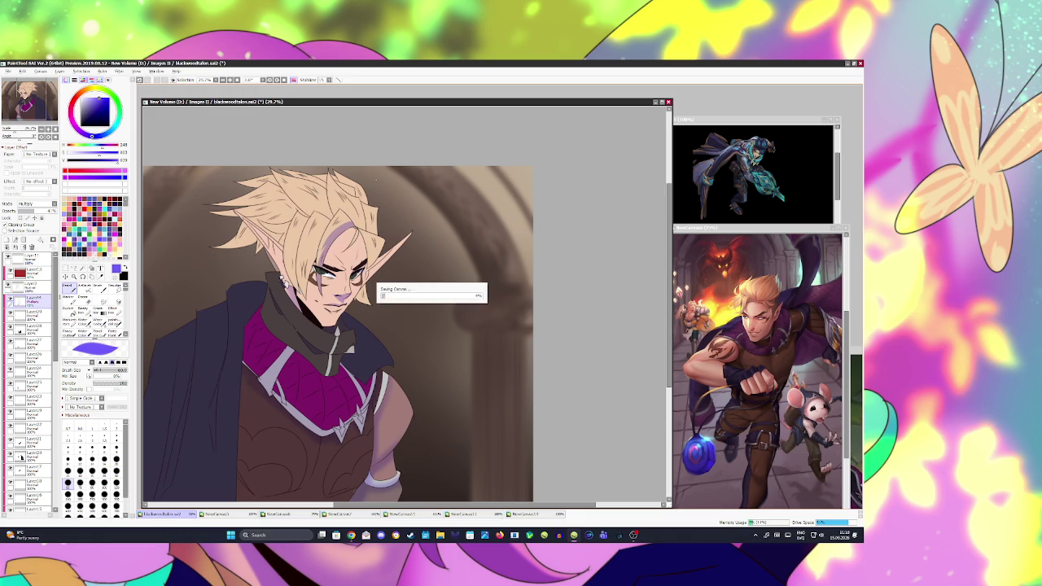
pyautogui.hotkey('ctrl', 'shift', 'n')
# - Select a second hair lock for shading on the Multiply layer and save
pyautogui.press('g')
pyautogui.click(312, 244)
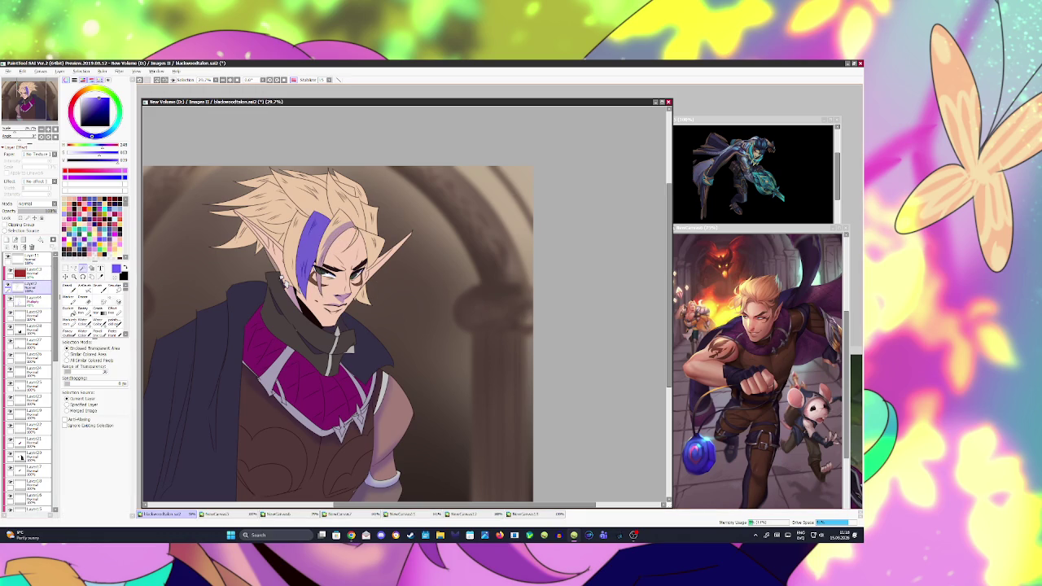
pyautogui.click(29, 298)
pyautogui.press('n')
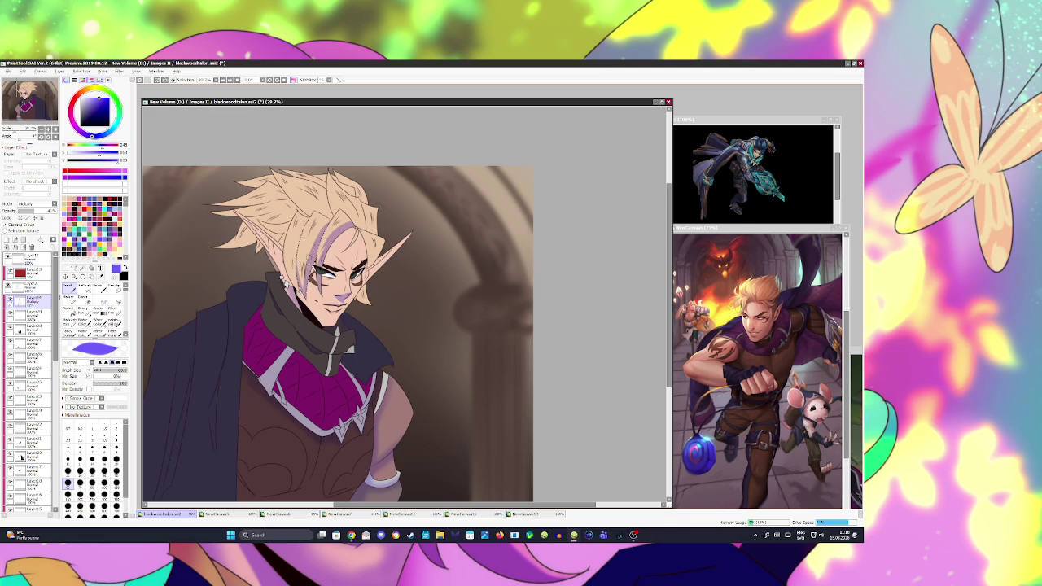
pyautogui.hotkey('ctrl', 's')
# - Select another hair lock from Layer2, then check the canvas mirrored
pyautogui.click(31, 285)
pyautogui.press('w')
pyautogui.click(295, 240)
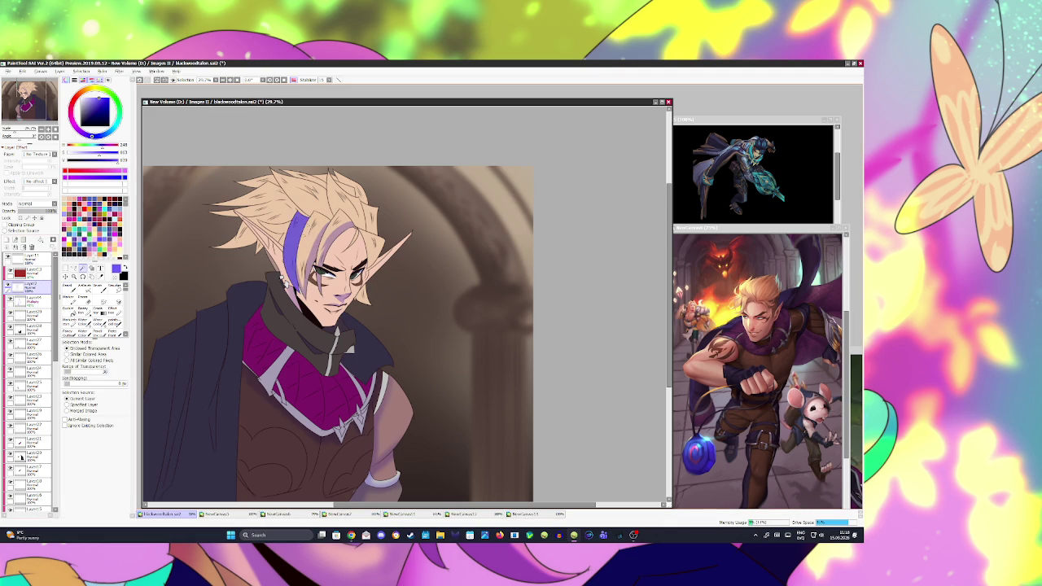
pyautogui.click(31, 301)
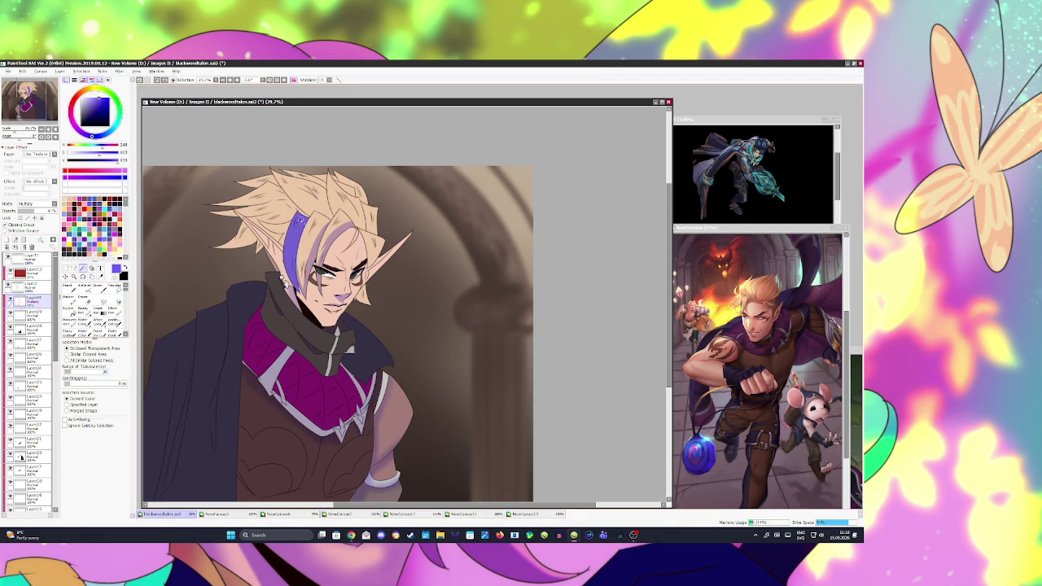
pyautogui.press('b')
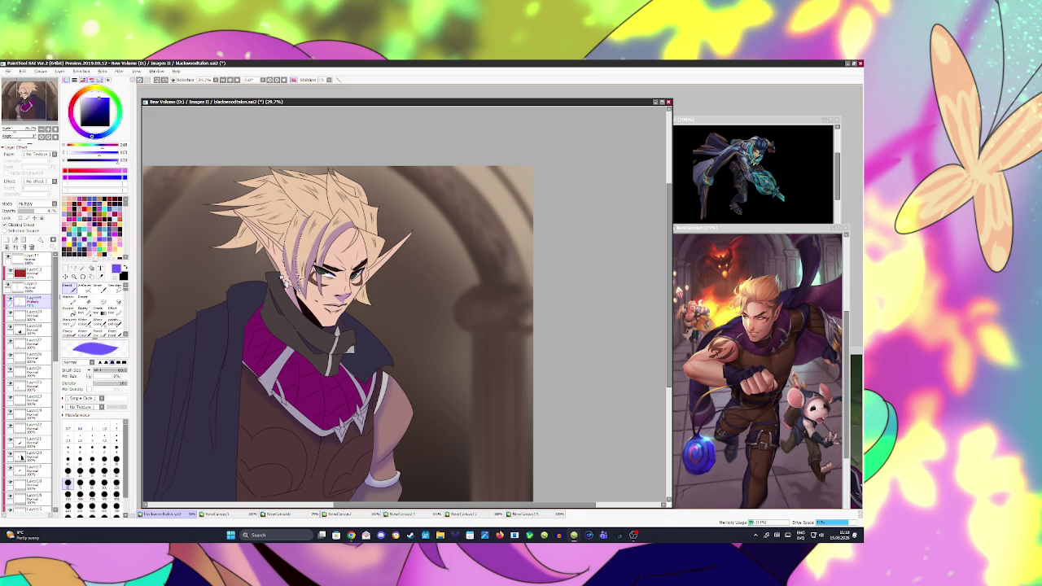
pyautogui.press('h')
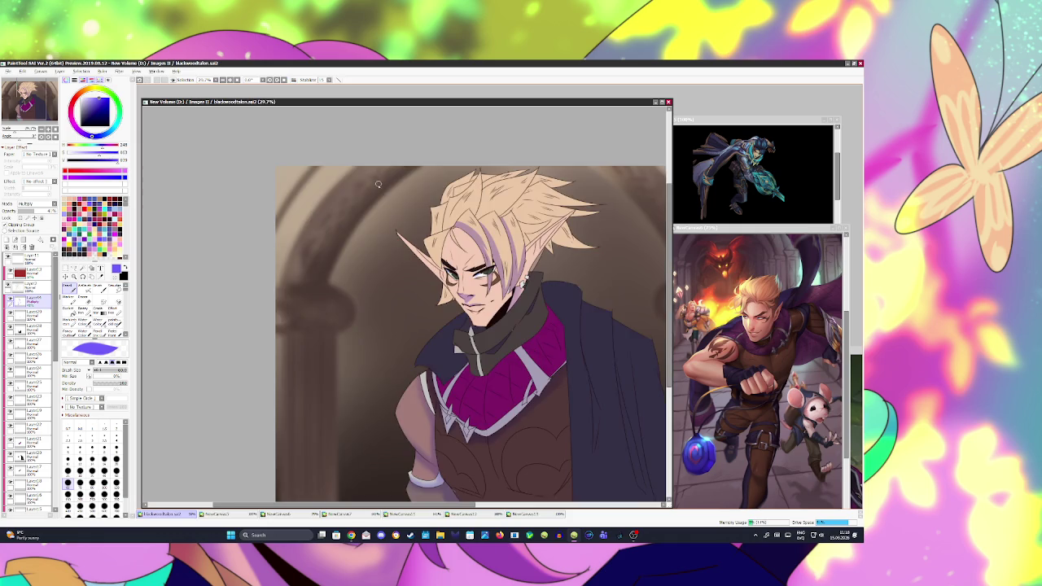
pyautogui.scroll(-2, 378, 176)
pyautogui.scroll(4, 462, 215)
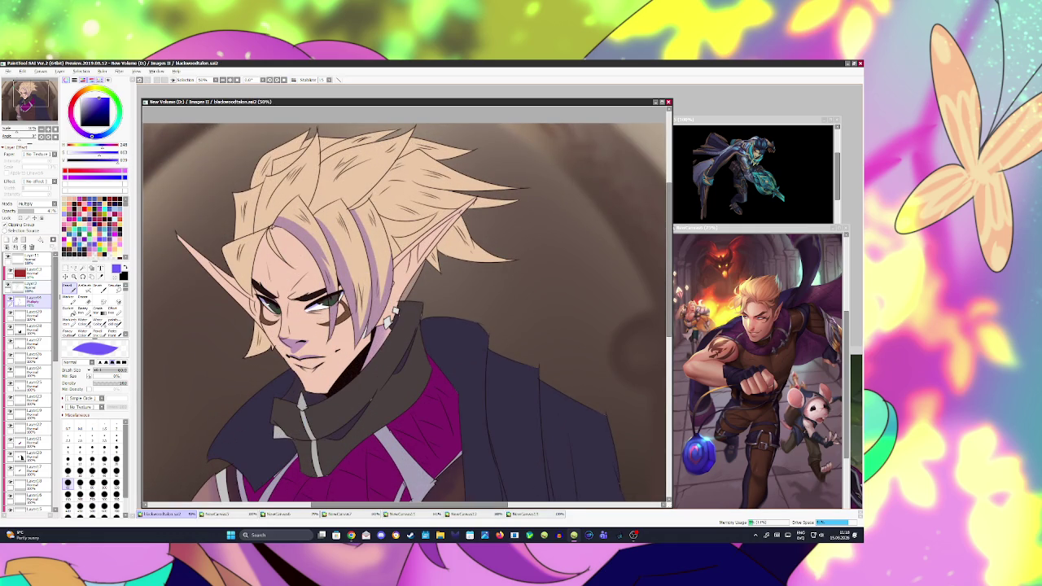
# - Select the lower and upper ear areas for shading on the Multiply layer
pyautogui.press('w')
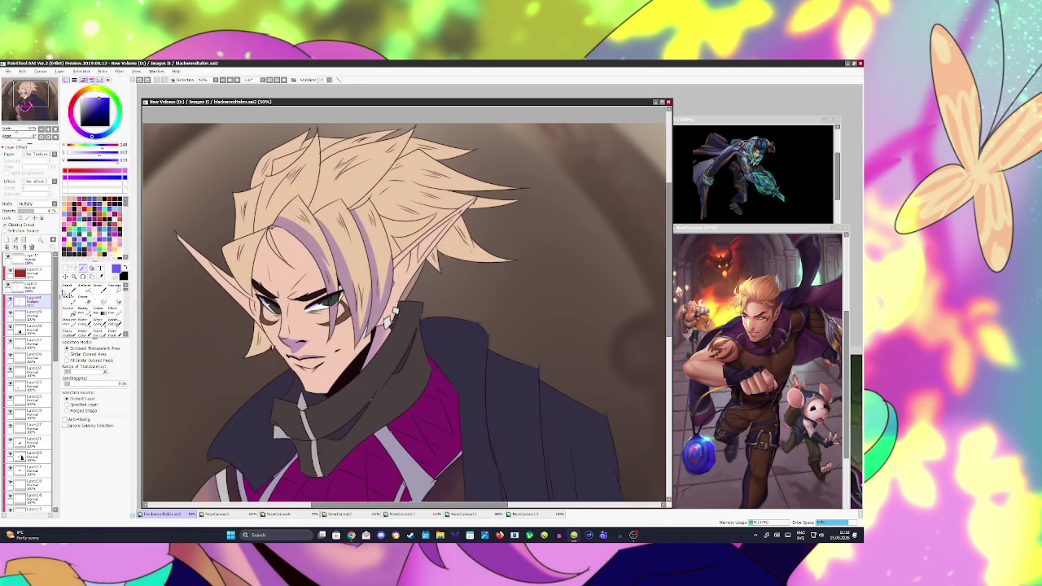
pyautogui.click(31, 286)
pyautogui.moveTo(249, 349); pyautogui.dragTo(268, 327)
pyautogui.click(31, 298)
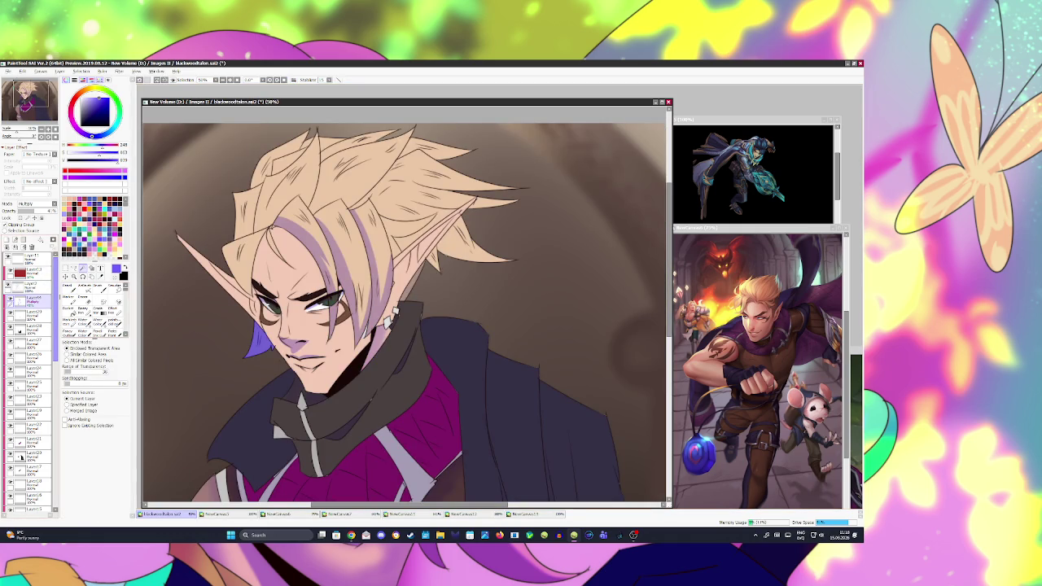
pyautogui.press('b')
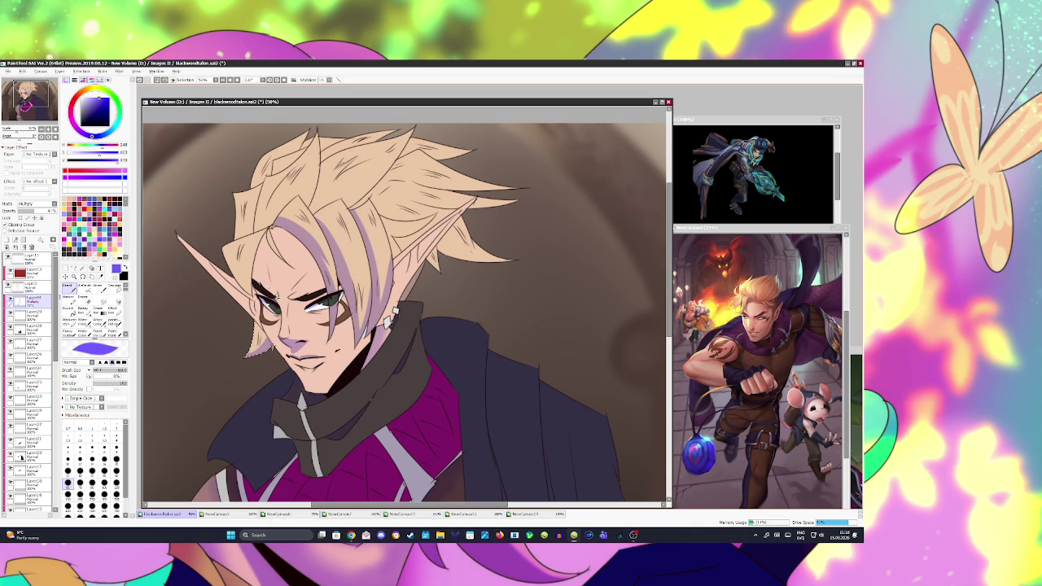
pyautogui.click(37, 286)
pyautogui.press('w')
pyautogui.click(244, 265)
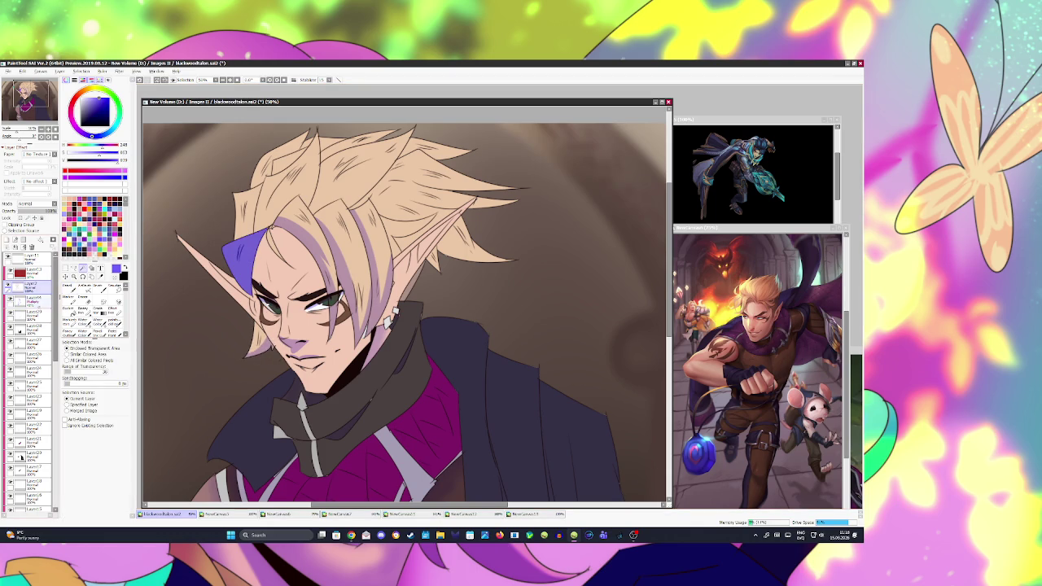
pyautogui.click(31, 298)
pyautogui.press('b')
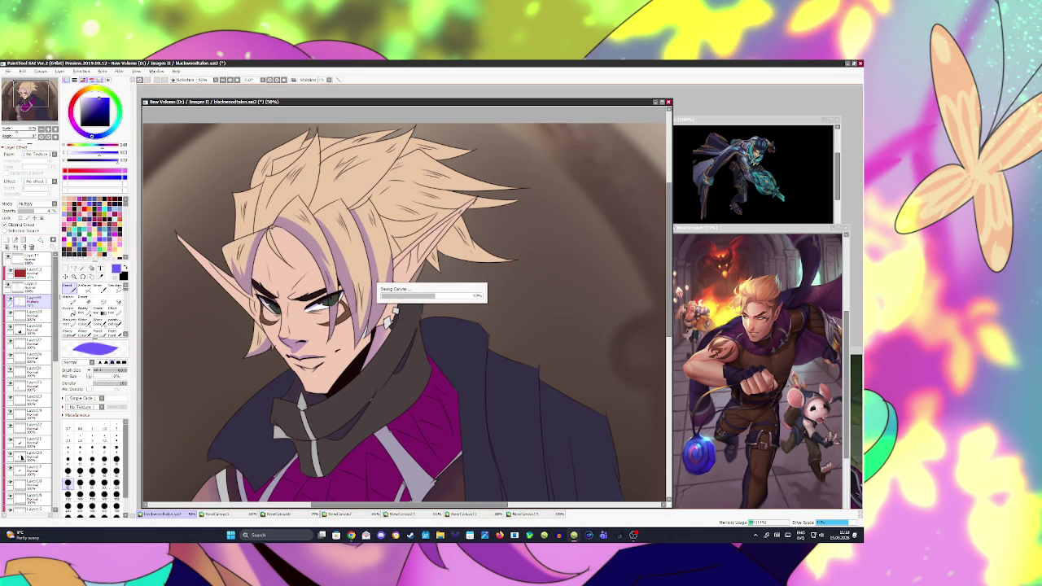
# - Select the forehead hair area for shading, then deselect and save
pyautogui.click(37, 287)
pyautogui.press('w')
pyautogui.click(273, 243)
pyautogui.click(30, 298)
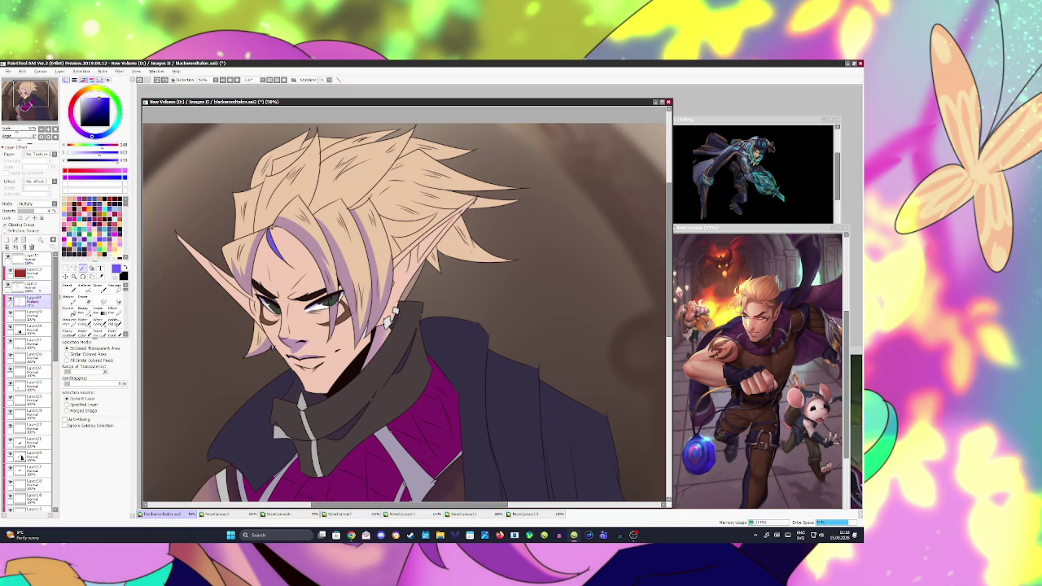
pyautogui.press('b')
pyautogui.hotkey('ctrl', 'd')
pyautogui.hotkey('ctrl', 's')
# - Select the upper forehead hair lock and shade it lilac
pyautogui.click(37, 286)
pyautogui.press('w')
pyautogui.click(293, 175)
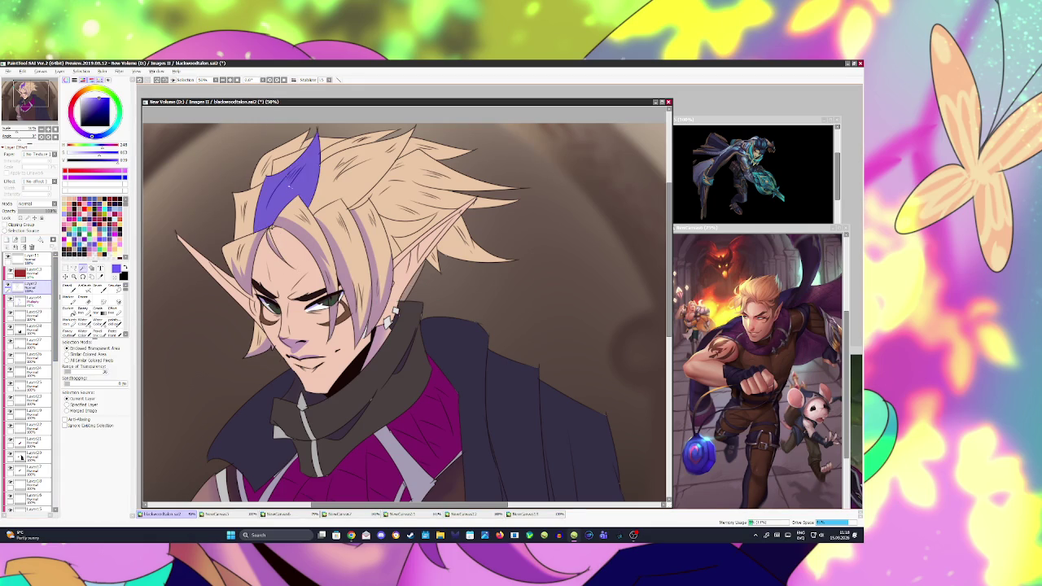
pyautogui.click(31, 298)
pyautogui.press('b')
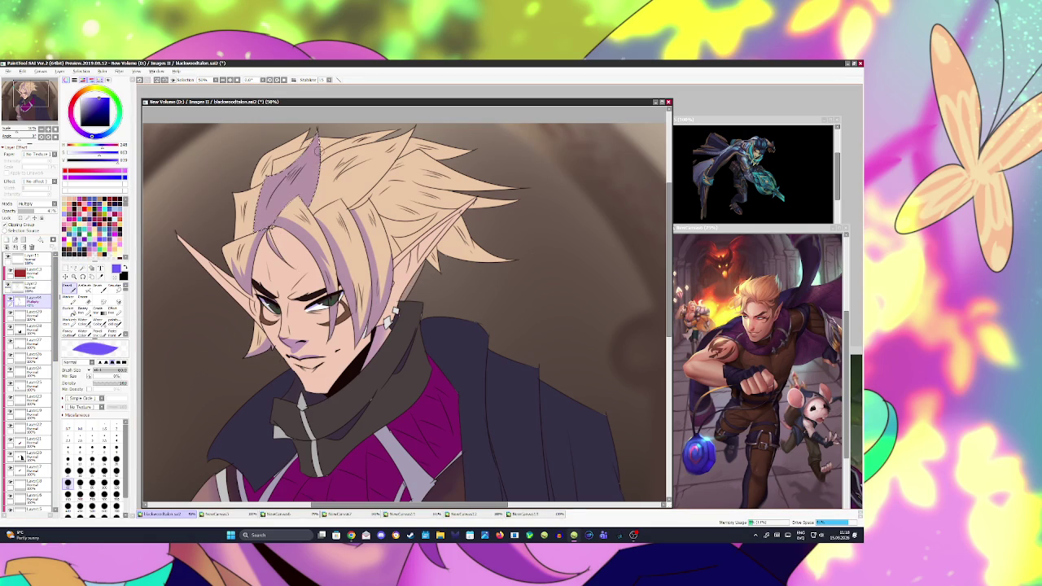
pyautogui.moveTo(306, 206); pyautogui.dragTo(314, 132)
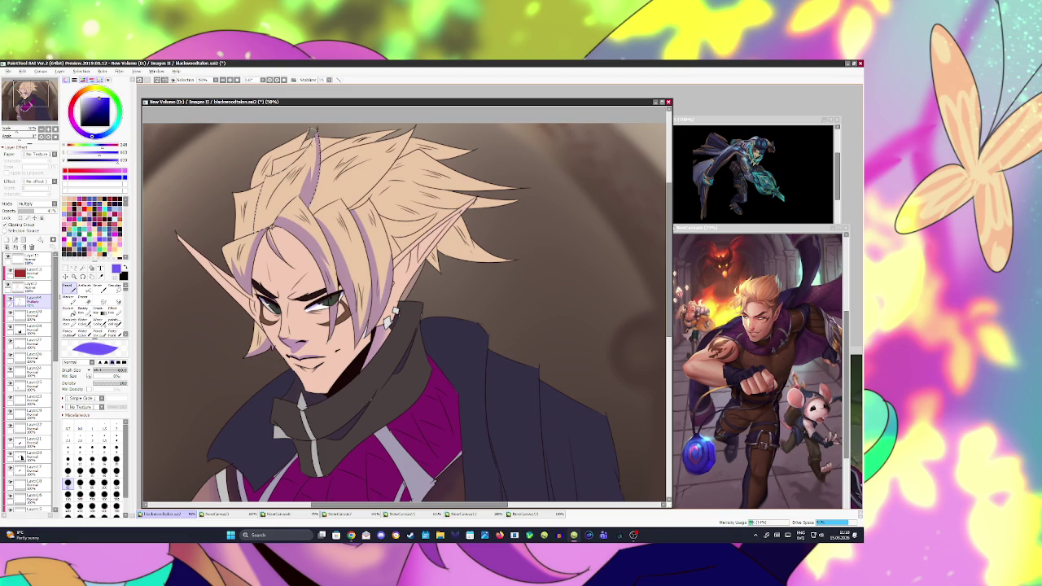
# - Select the left-side hair lock for shading on the Multiply layer
pyautogui.click(37, 286)
pyautogui.press('w')
pyautogui.click(249, 213)
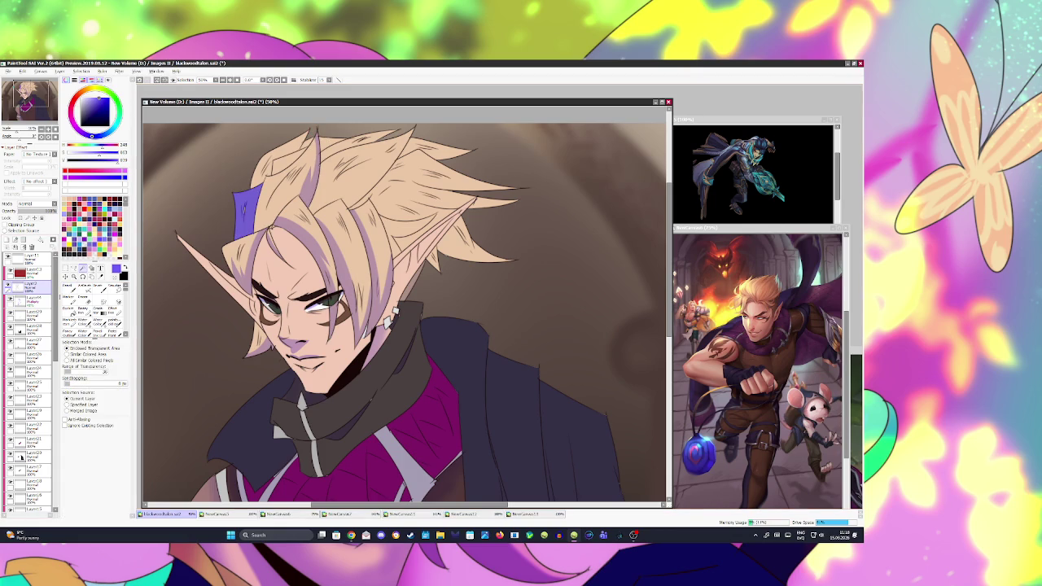
pyautogui.click(31, 298)
pyautogui.press('b')
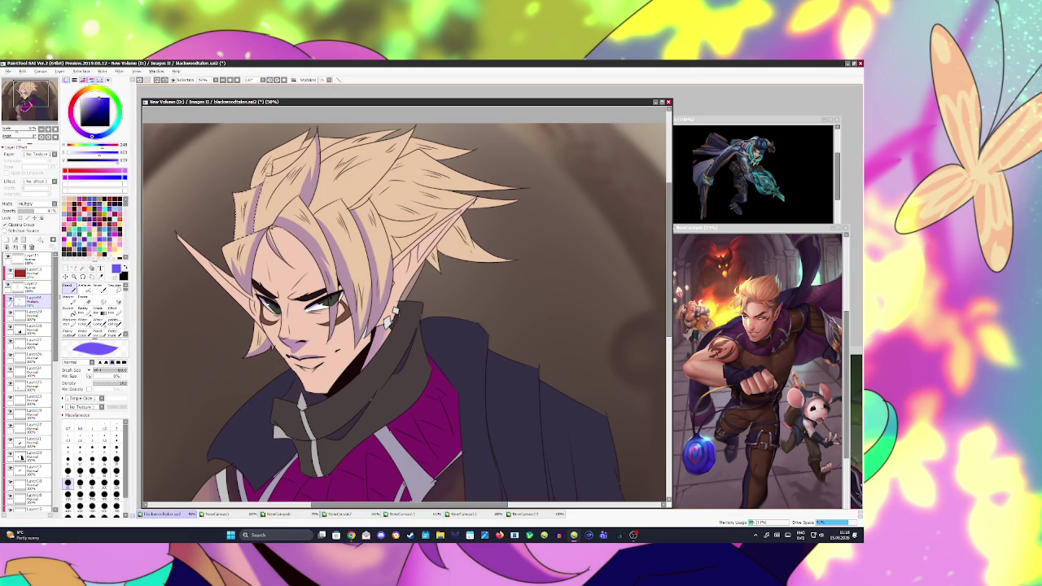
# - Shade the top hair lock with diagonal lavender strokes, then deselect and save
pyautogui.click(33, 283)
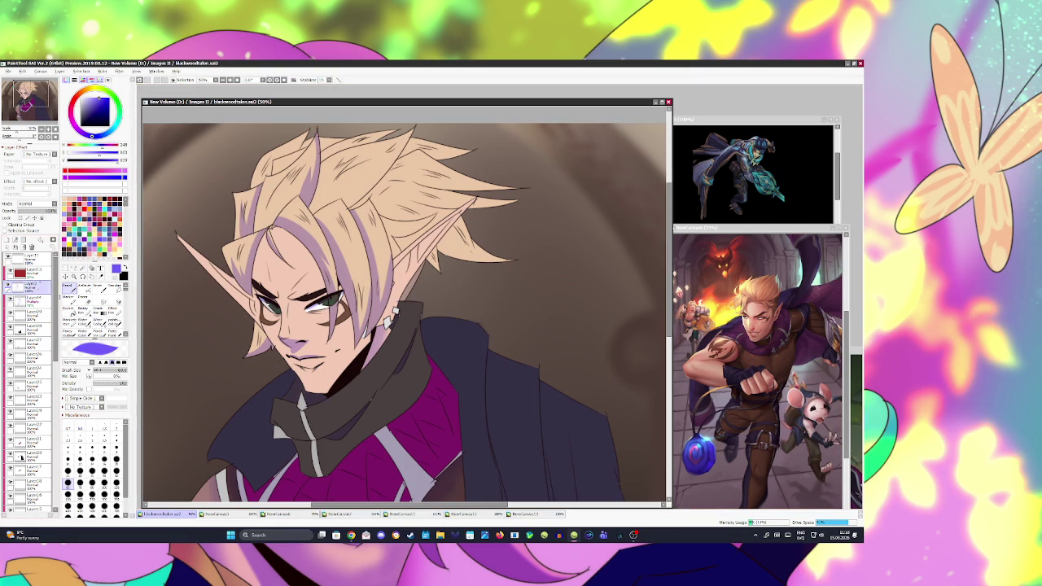
pyautogui.press('w')
pyautogui.click(371, 176)
pyautogui.click(31, 299)
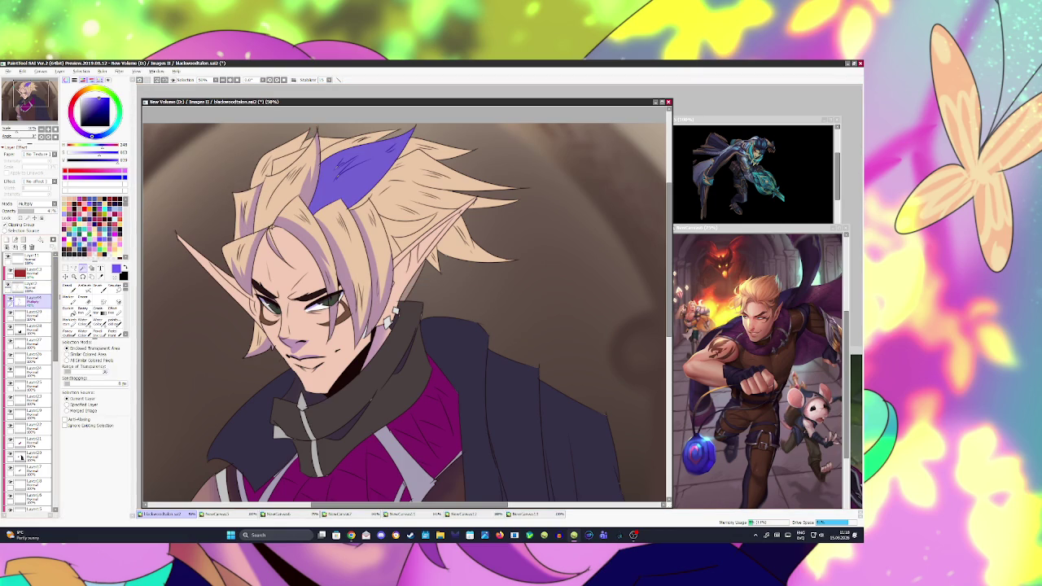
pyautogui.press('b')
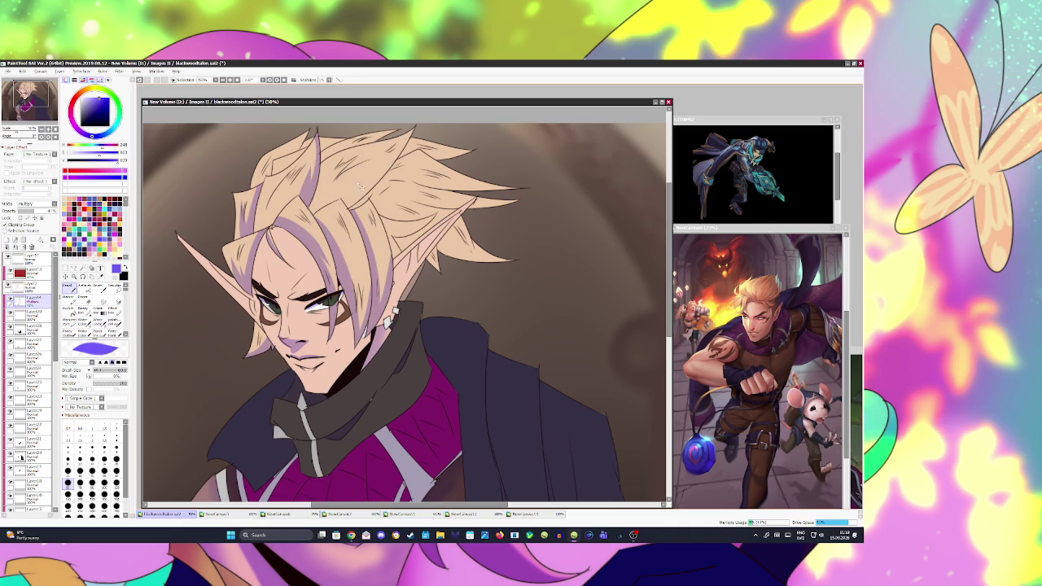
pyautogui.moveTo(371, 167)
pyautogui.mouseDown()
pyautogui.moveTo(325, 211)
pyautogui.moveTo(411, 136)
pyautogui.mouseUp()
pyautogui.moveTo(350, 203)
pyautogui.mouseDown()
pyautogui.moveTo(413, 122)
pyautogui.moveTo(315, 212)
pyautogui.mouseUp()
pyautogui.hotkey('ctrl', 'd')
pyautogui.hotkey('ctrl', 's')
# - Select the gap between hair strands, then deselect and save
pyautogui.press('w')
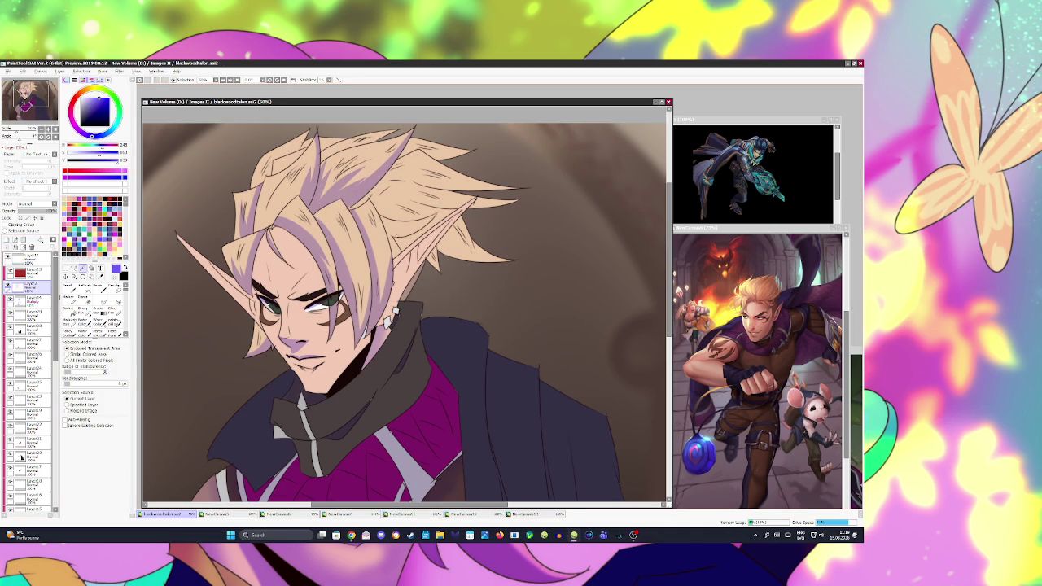
pyautogui.click(403, 231)
pyautogui.press('b')
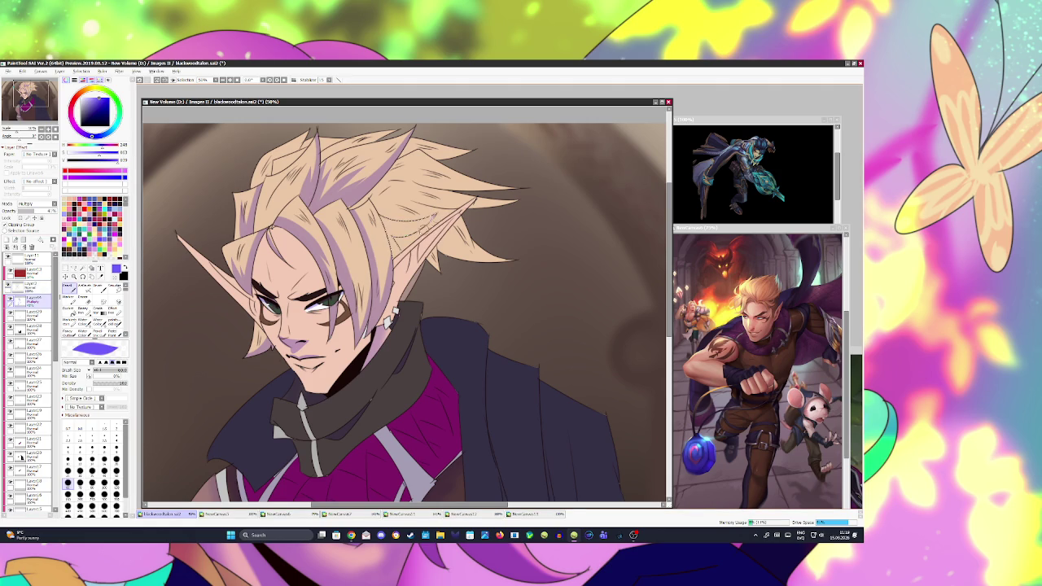
pyautogui.hotkey('ctrl', 'd')
pyautogui.hotkey('ctrl', 's')
# - Magic-wand three upper hair strands and ready the brush on the Multiply layer
pyautogui.hotkey('ctrl', 'shift', 'n')
pyautogui.press('g')
pyautogui.click(439, 183)
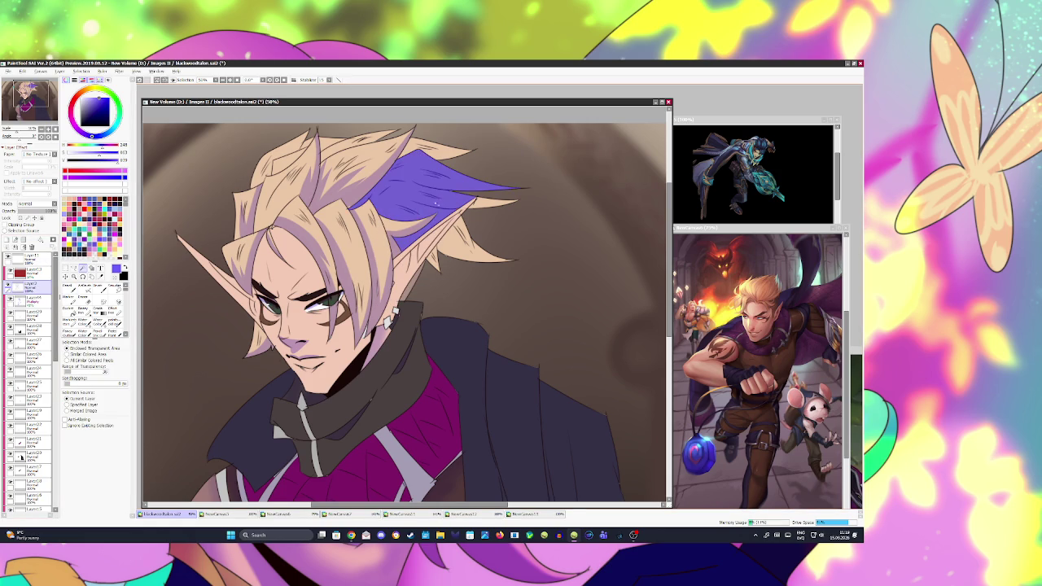
pyautogui.click(476, 240)
pyautogui.click(433, 260)
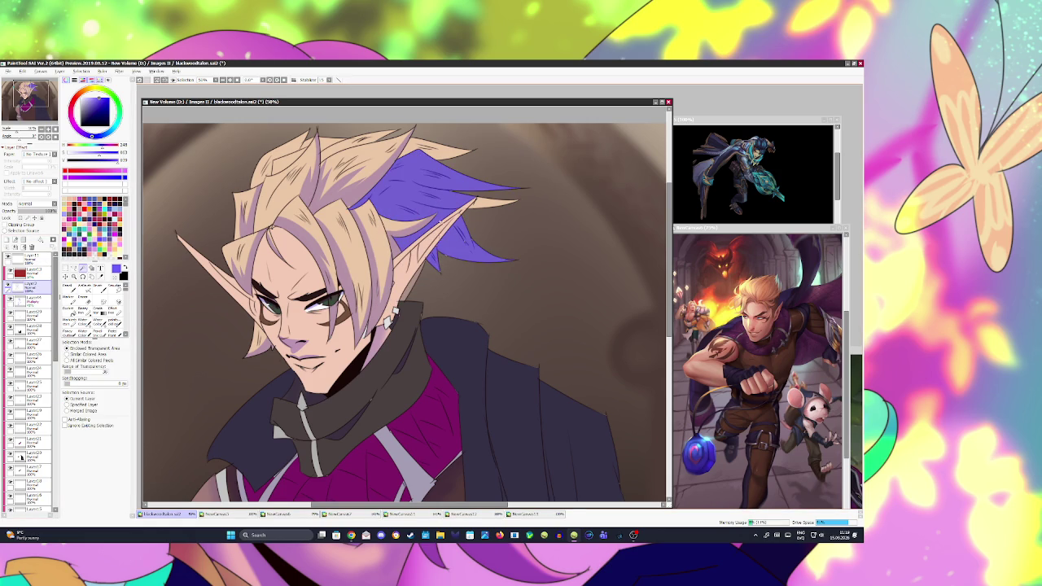
pyautogui.click(31, 299)
pyautogui.press('b')
# - Shade the strands near the ear and the upper strands lavender, then deselect and save
pyautogui.moveTo(418, 229)
pyautogui.mouseDown()
pyautogui.moveTo(437, 265)
pyautogui.moveTo(417, 265)
pyautogui.moveTo(519, 251)
pyautogui.mouseUp()
pyautogui.moveTo(440, 243); pyautogui.dragTo(513, 259)
pyautogui.moveTo(389, 214)
pyautogui.mouseDown()
pyautogui.moveTo(472, 195)
pyautogui.moveTo(403, 188)
pyautogui.moveTo(521, 168)
pyautogui.mouseUp()
pyautogui.moveTo(418, 180); pyautogui.dragTo(520, 185)
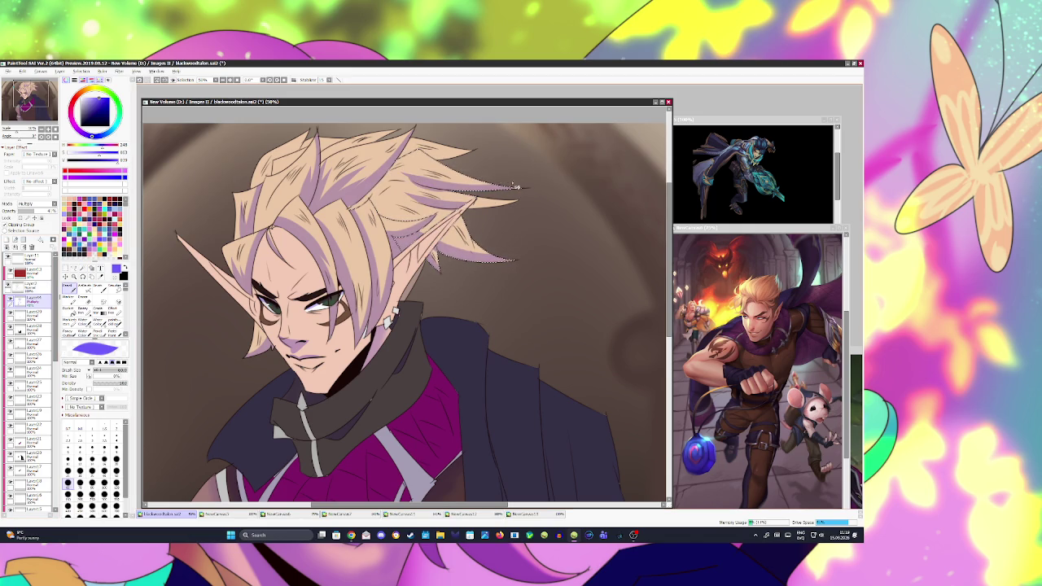
pyautogui.moveTo(411, 150)
pyautogui.mouseDown()
pyautogui.moveTo(460, 153)
pyautogui.moveTo(348, 213)
pyautogui.mouseUp()
pyautogui.moveTo(406, 176); pyautogui.dragTo(394, 189)
pyautogui.hotkey('ctrl', 'd')
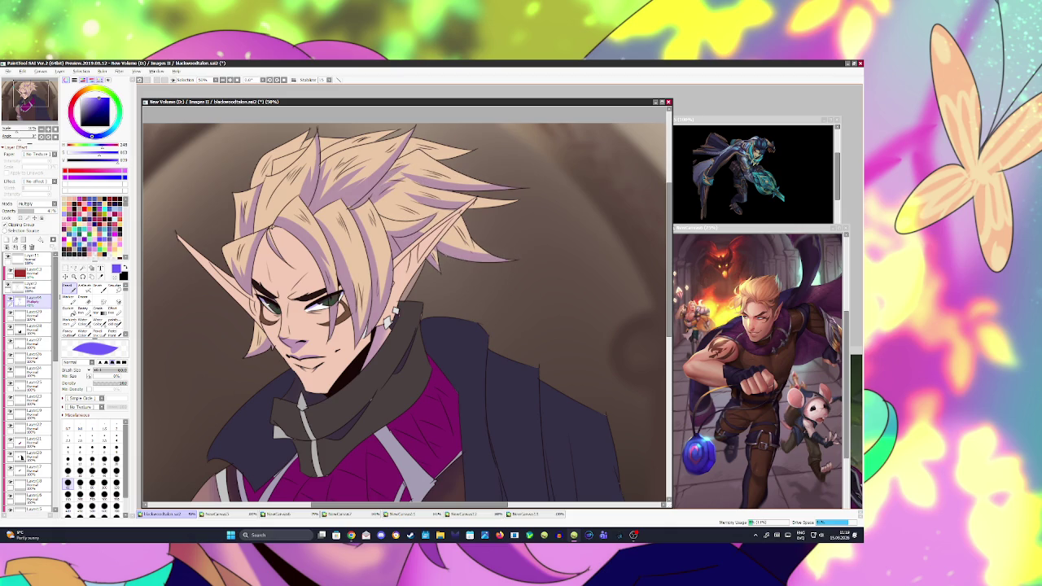
pyautogui.hotkey('ctrl', 's')
pyautogui.scroll(-3, 315, 248)
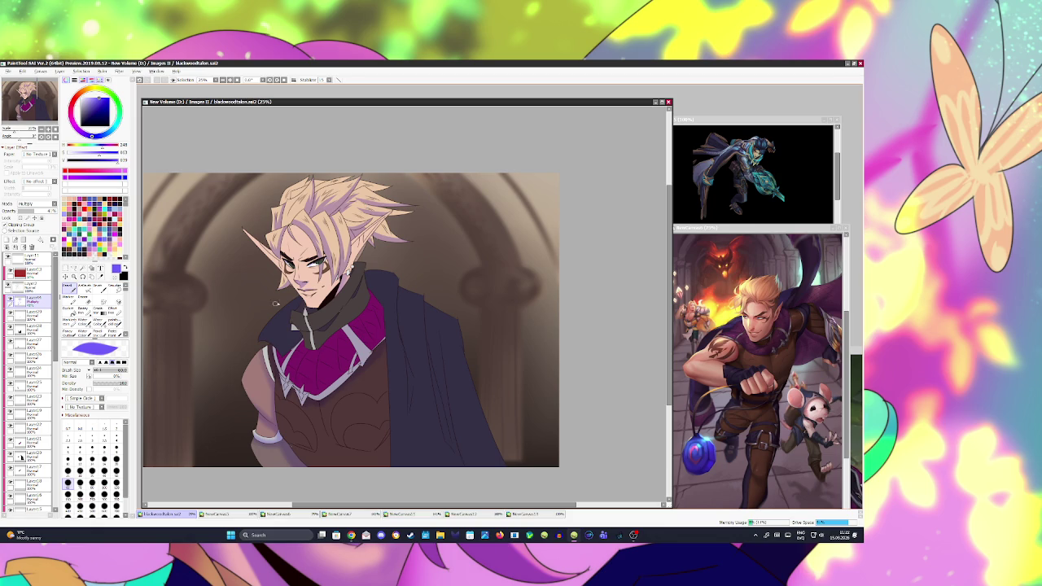
# - Draw four dark fold lines down the right side of the cloak and a short zipper line on the collar
pyautogui.press('m')
pyautogui.moveTo(400, 278); pyautogui.dragTo(410, 399)
pyautogui.press('b')
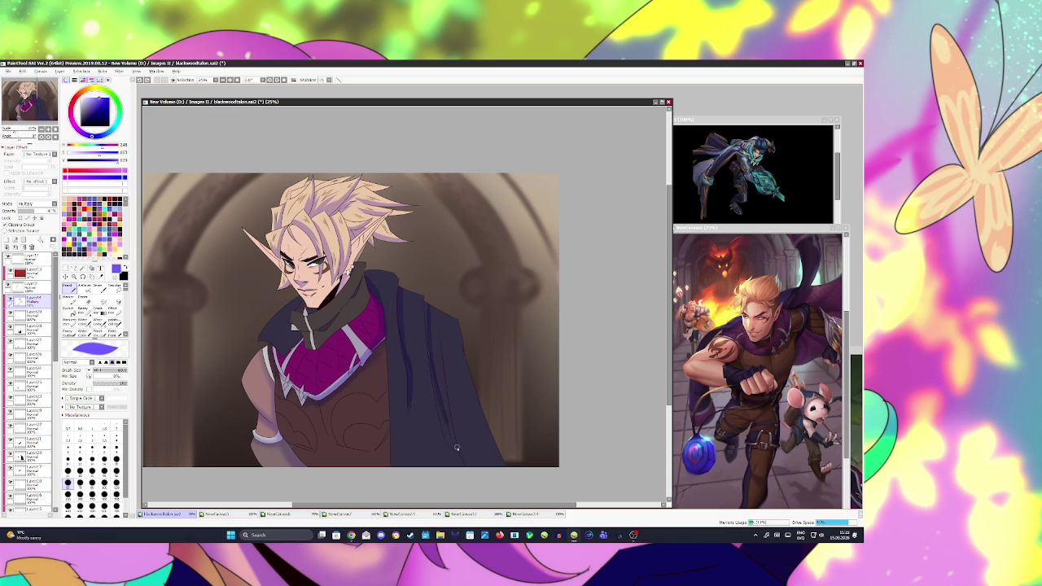
pyautogui.moveTo(424, 305); pyautogui.dragTo(458, 446)
pyautogui.moveTo(428, 356); pyautogui.dragTo(452, 450)
pyautogui.moveTo(440, 301); pyautogui.dragTo(461, 444)
pyautogui.moveTo(450, 320); pyautogui.dragTo(477, 463)
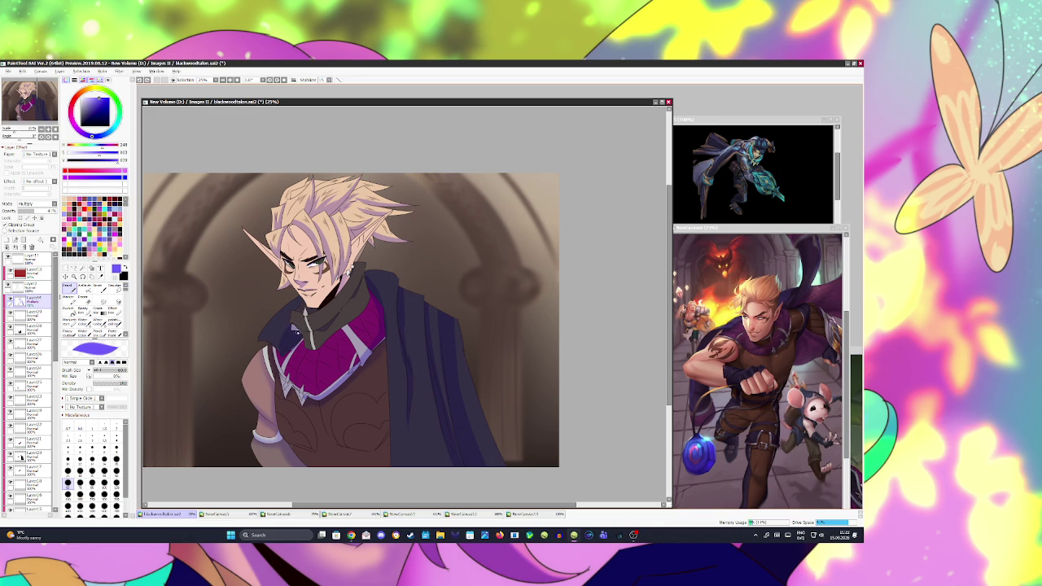
pyautogui.moveTo(307, 335); pyautogui.dragTo(310, 321)
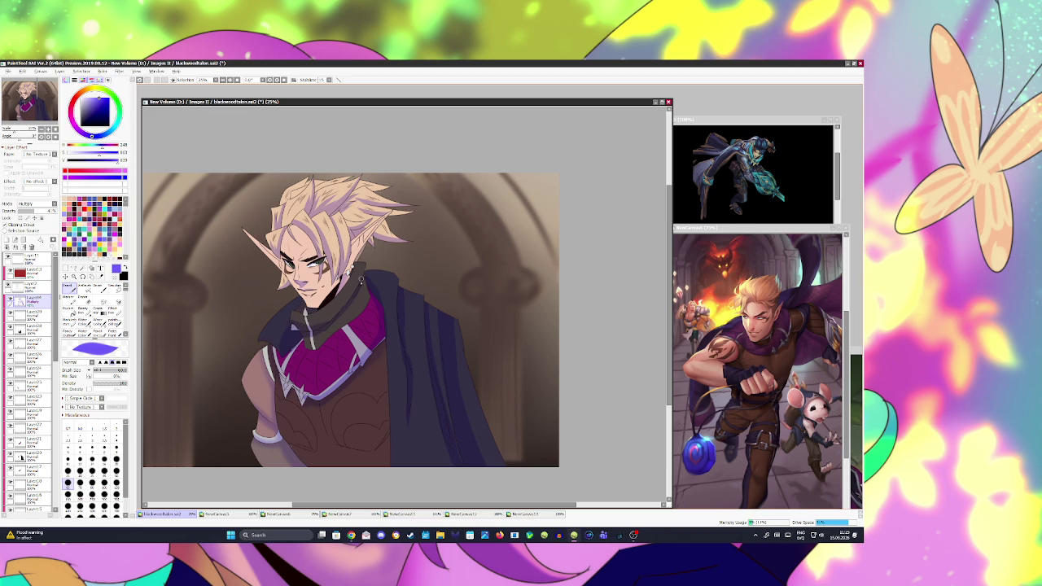
# - Darken the neck shading below the ear, check it mirrored, and save
pyautogui.press('e')
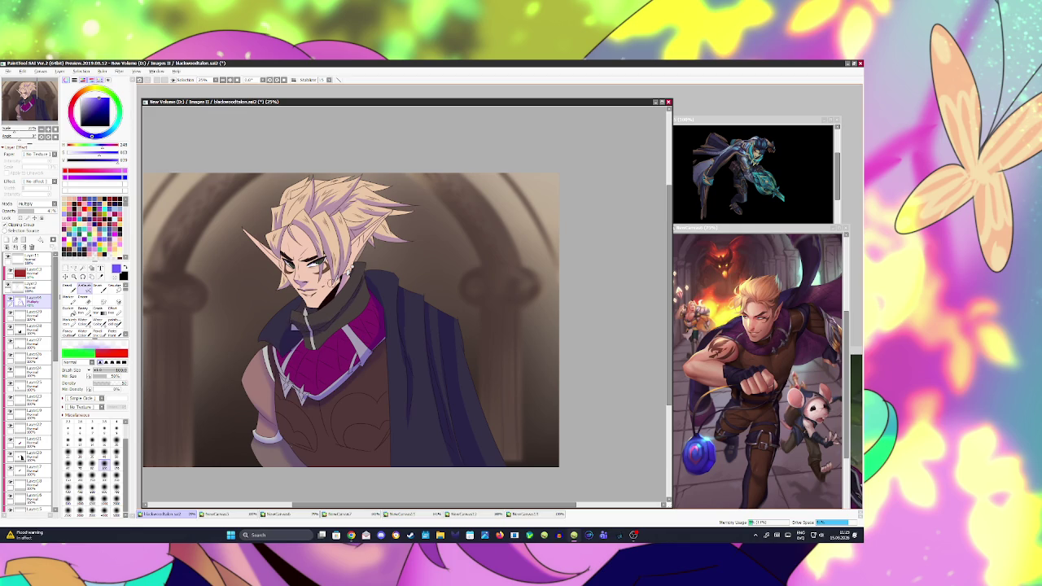
pyautogui.moveTo(335, 269)
pyautogui.mouseDown()
pyautogui.moveTo(325, 294)
pyautogui.moveTo(341, 275)
pyautogui.moveTo(335, 290)
pyautogui.moveTo(314, 310)
pyautogui.moveTo(301, 264)
pyautogui.moveTo(314, 257)
pyautogui.mouseUp()
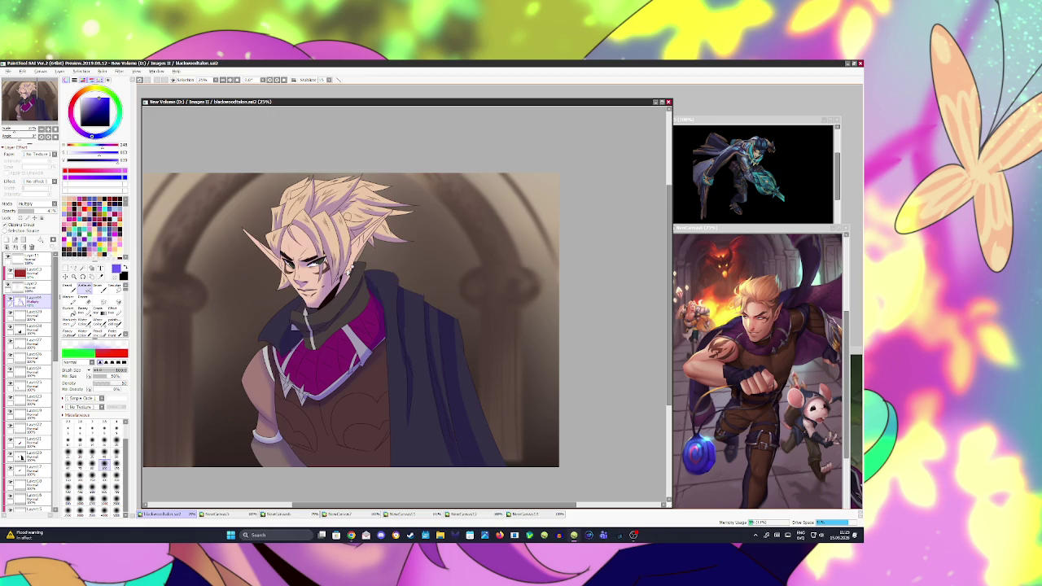
pyautogui.press('h')
pyautogui.scroll(5, 513, 244)
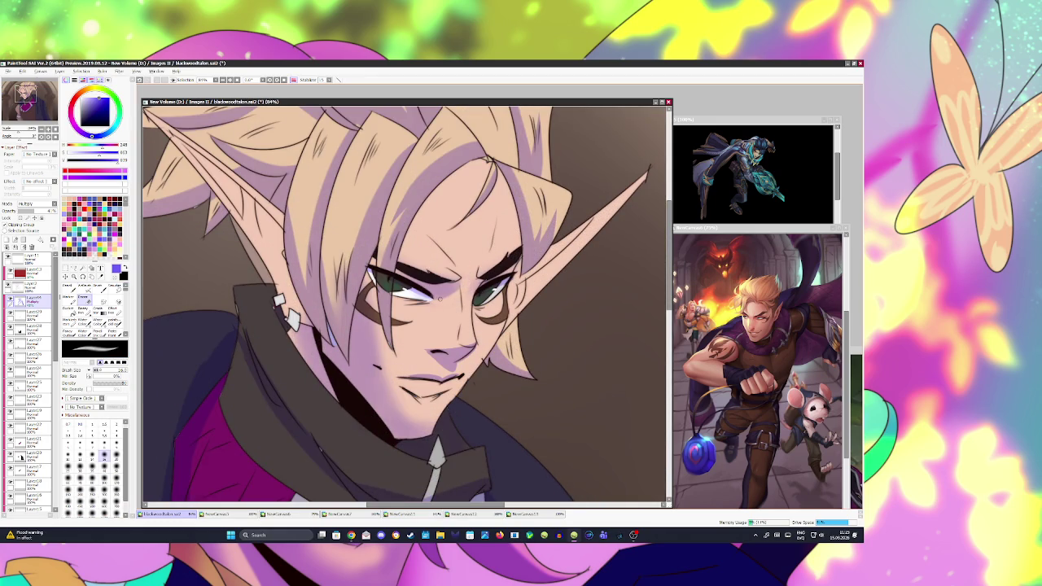
pyautogui.scroll(-5, 435, 309)
pyautogui.hotkey('ctrl', 's')
pyautogui.press('h')
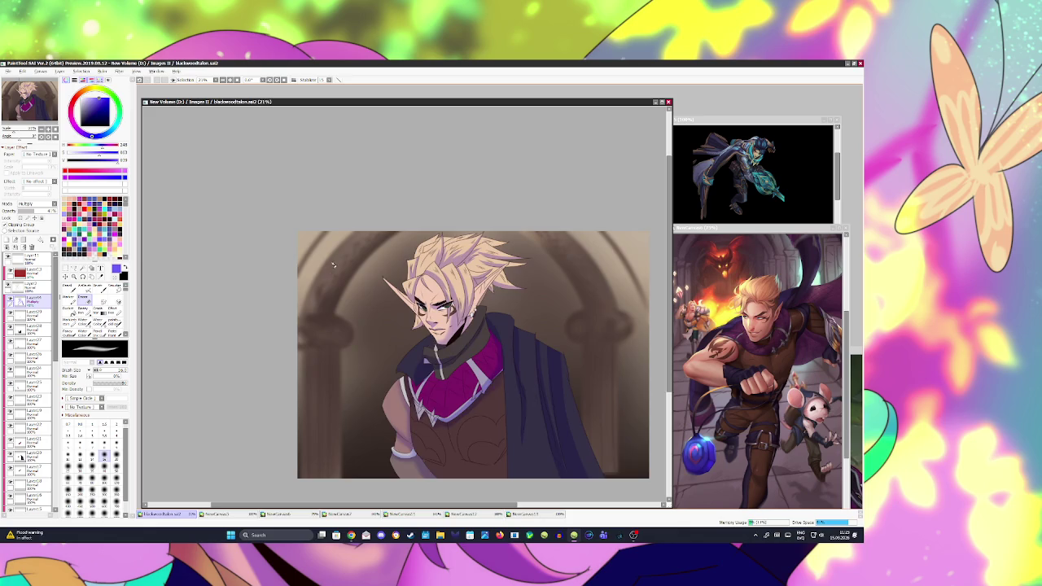
pyautogui.scroll(-1, 453, 289)
pyautogui.scroll(2, 453, 289)
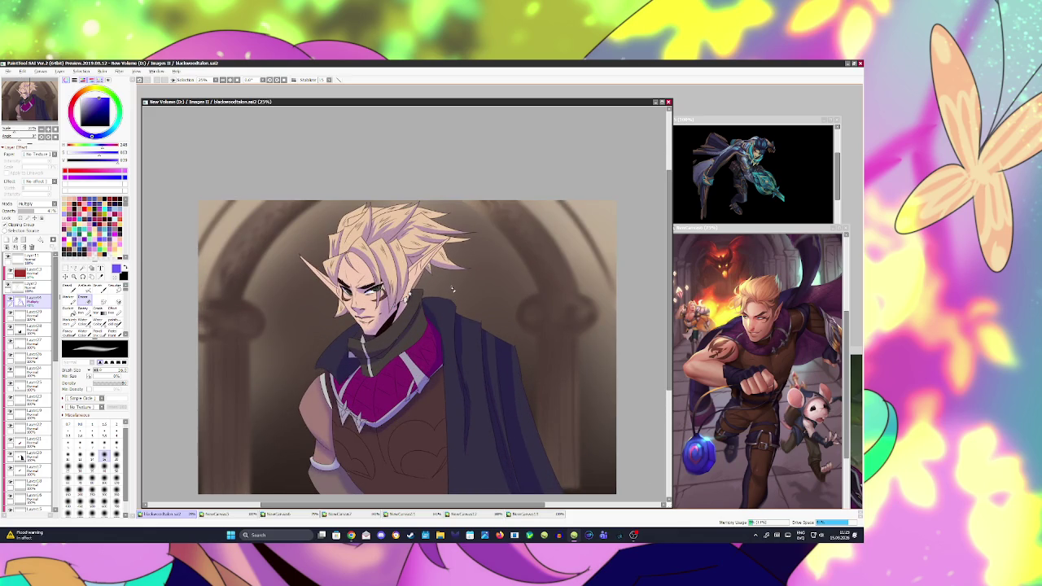
# - Erase a small spot on the torso and shrink the eraser one size
pyautogui.press('e')
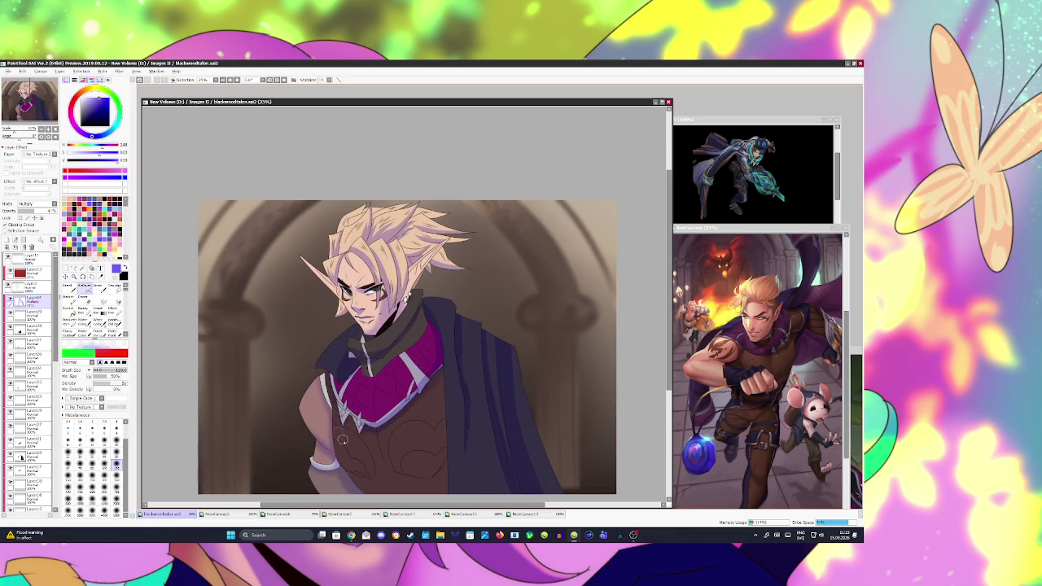
pyautogui.moveTo(375, 455); pyautogui.dragTo(378, 450)
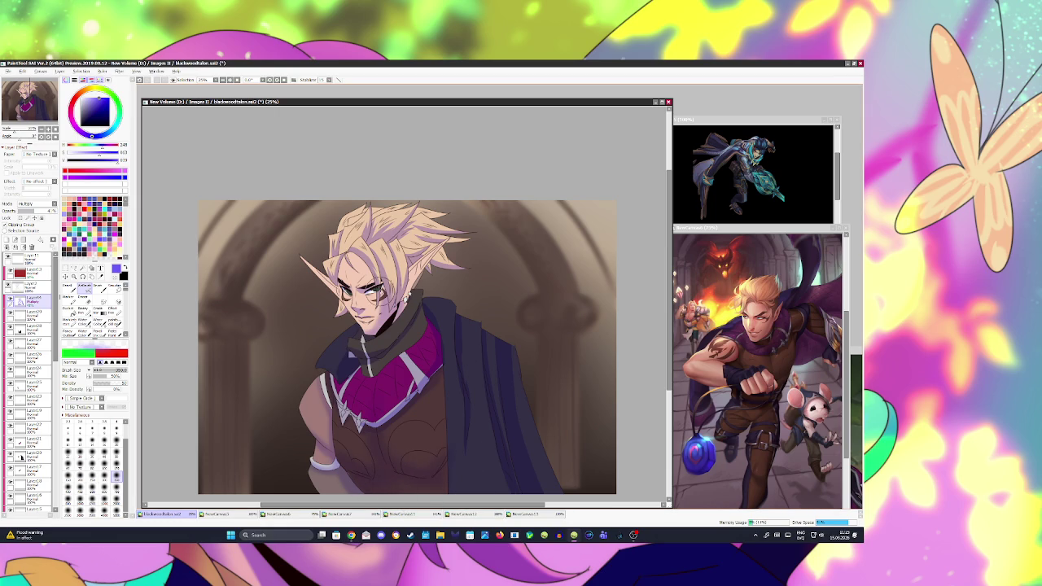
pyautogui.press('[')
pyautogui.press('[')
pyautogui.press('[')
# - Touch up the hair around the ear and the cheek edge in mirrored and normal view, then save
pyautogui.hotkey('ctrl', 's')
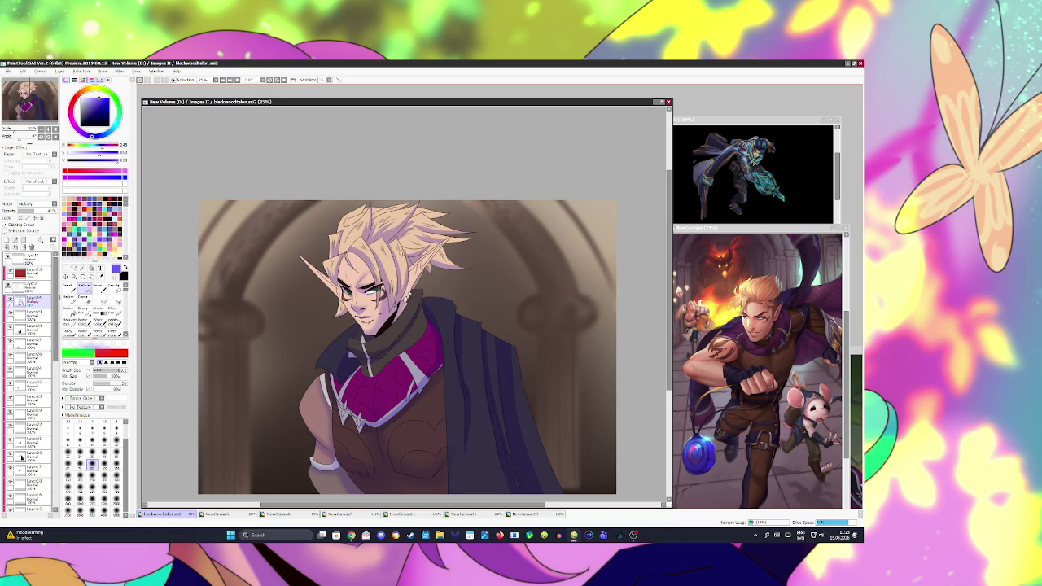
pyautogui.press('h')
pyautogui.scroll(-1, 442, 328)
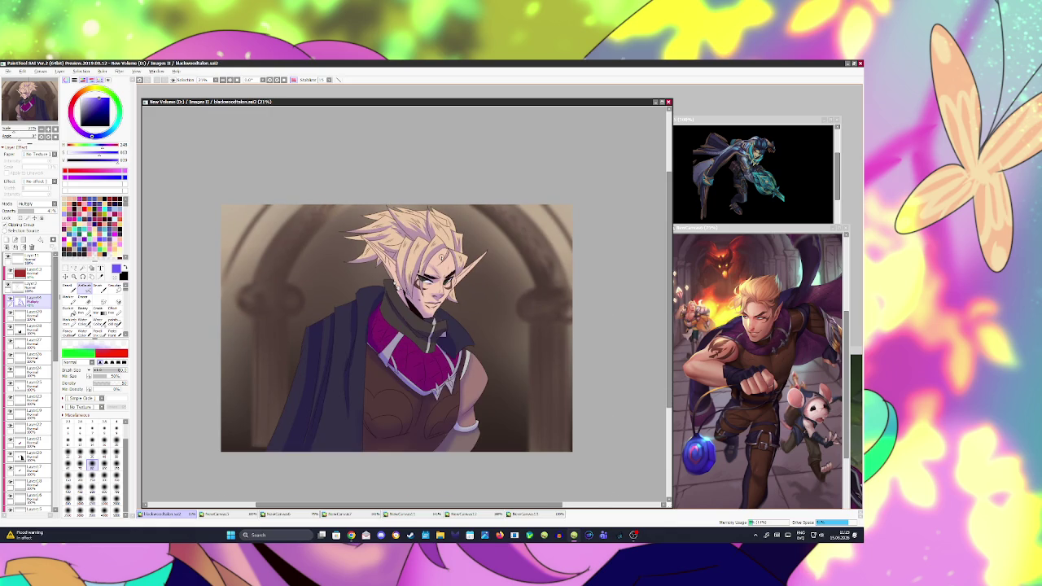
pyautogui.scroll(1, 442, 328)
pyautogui.moveTo(361, 249); pyautogui.dragTo(381, 267)
pyautogui.moveTo(478, 263); pyautogui.dragTo(462, 280)
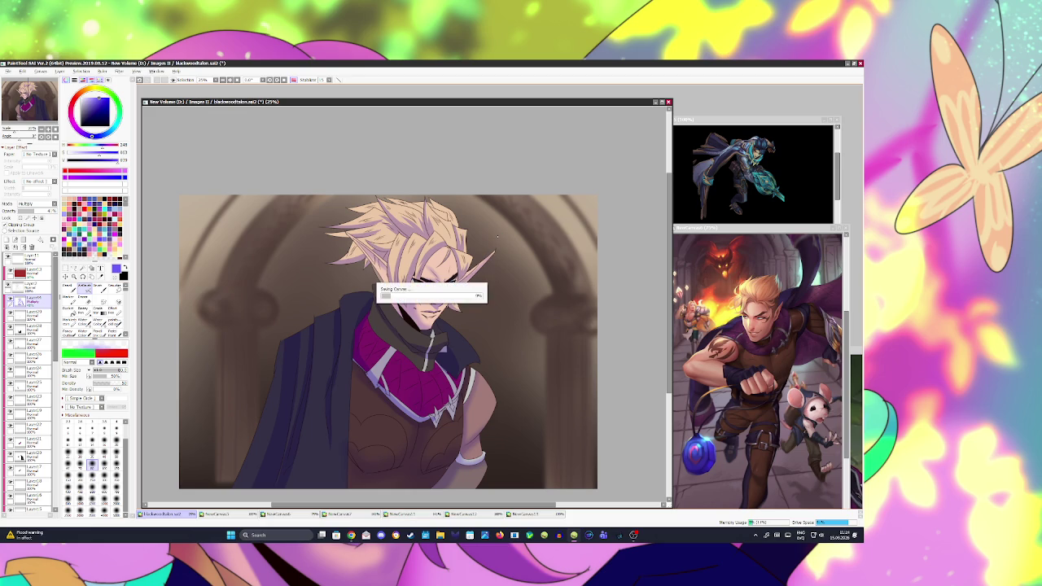
pyautogui.press('h')
pyautogui.moveTo(420, 278); pyautogui.dragTo(420, 291)
pyautogui.hotkey('ctrl', 's')
pyautogui.scroll(-1, 314, 235)
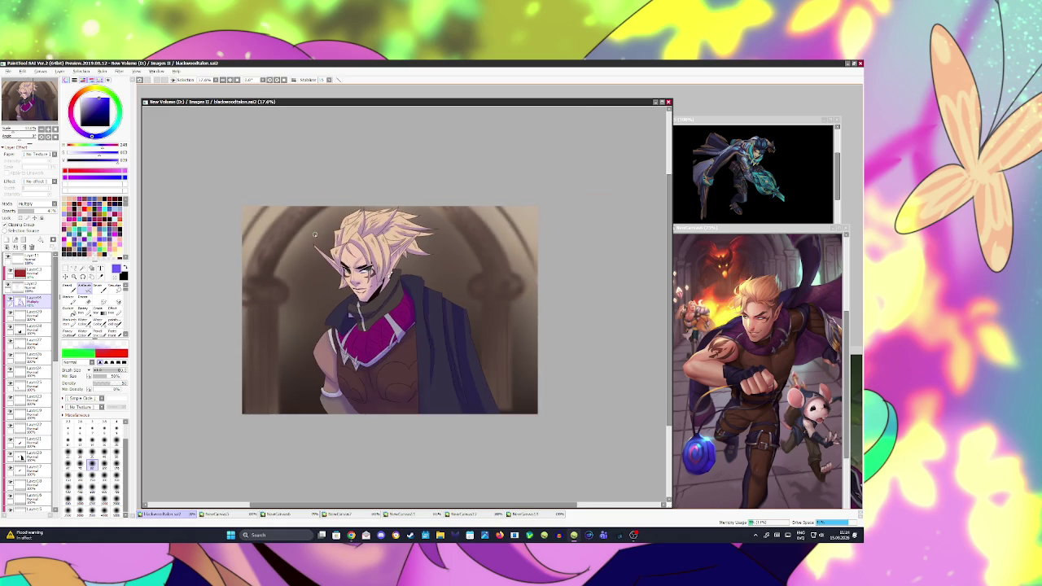
# - Add two faint touch-up strokes in the hair, save, and view the canvas mirrored
pyautogui.scroll(1, 405, 251)
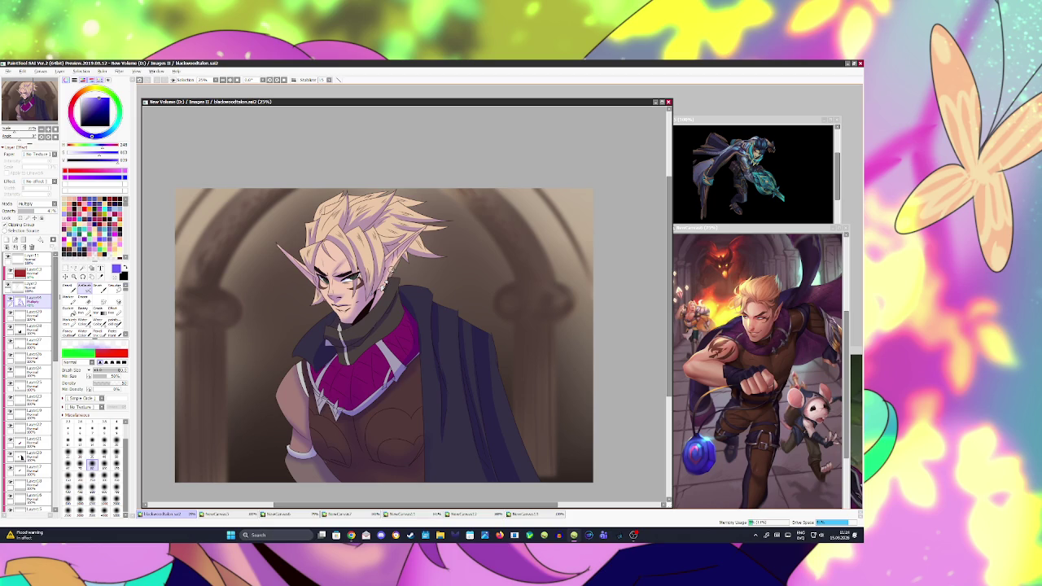
pyautogui.moveTo(329, 221); pyautogui.dragTo(334, 228)
pyautogui.moveTo(319, 244); pyautogui.dragTo(311, 263)
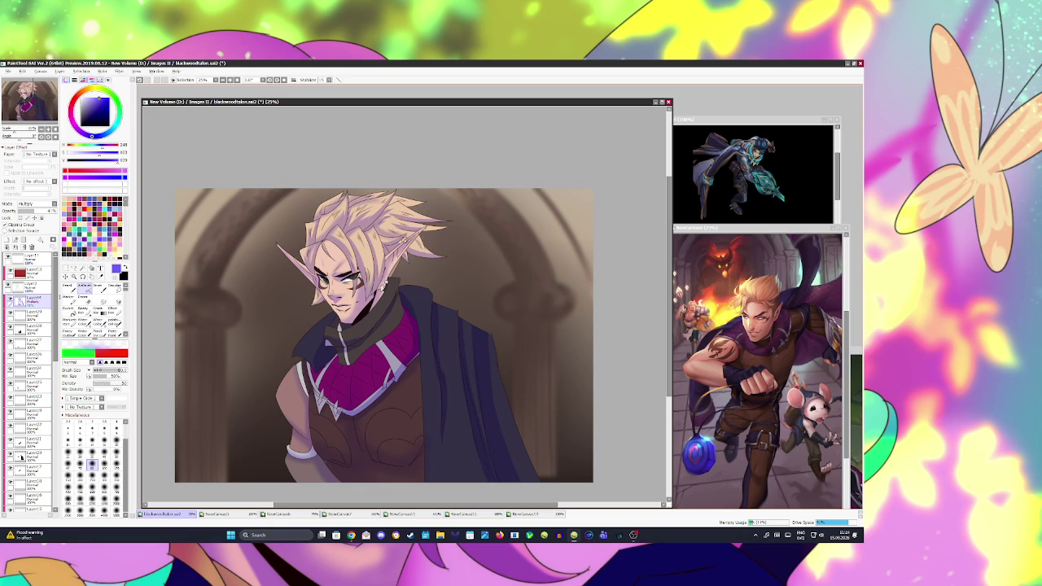
pyautogui.hotkey('ctrl', 's')
pyautogui.press('h')
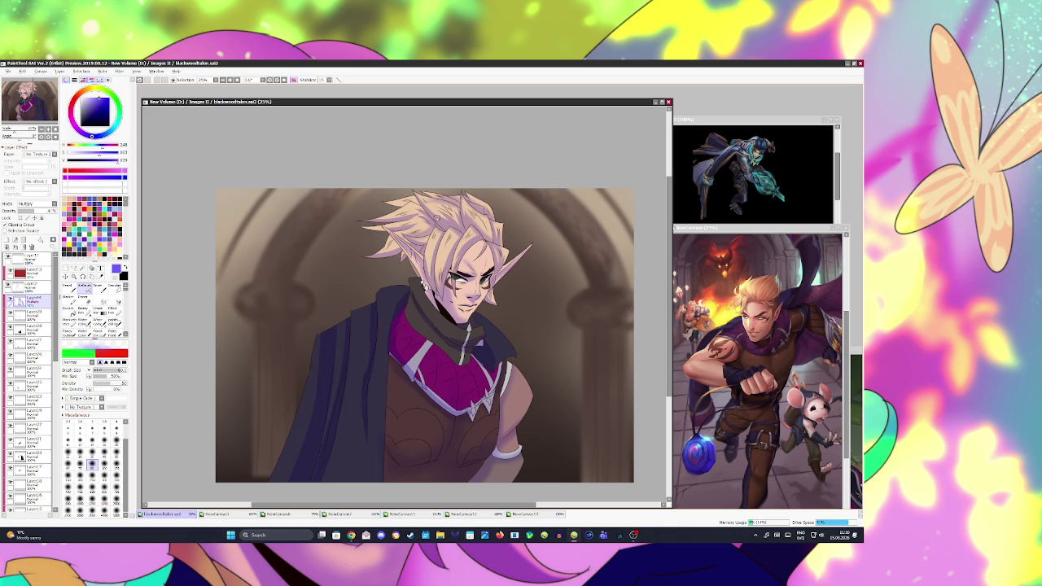
# - Mirror the elf painting's view, adjust its saturation in Hue/Saturation, and save
pyautogui.press('h')
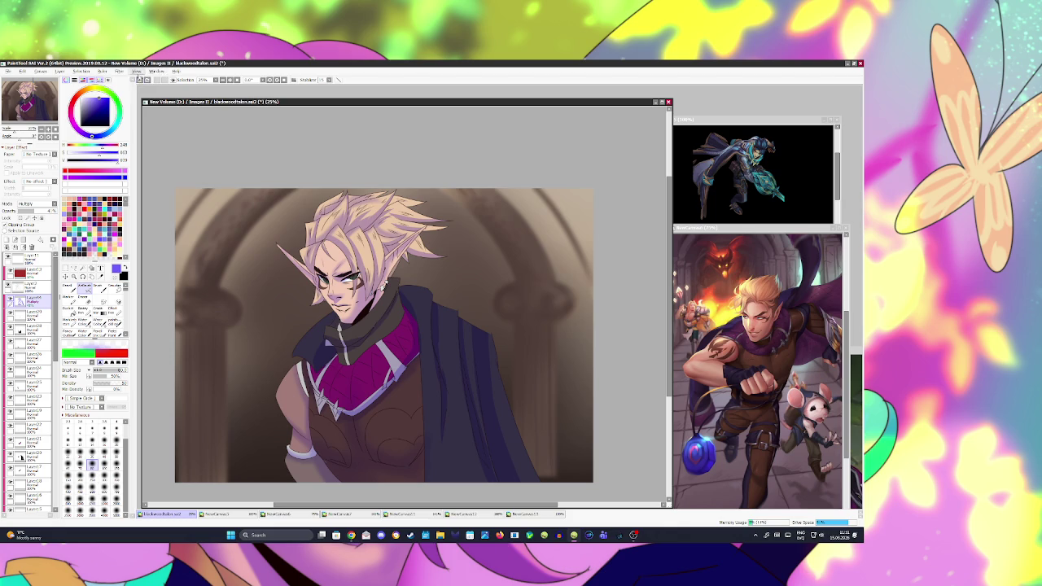
pyautogui.click(118, 71)
pyautogui.press('Escape')
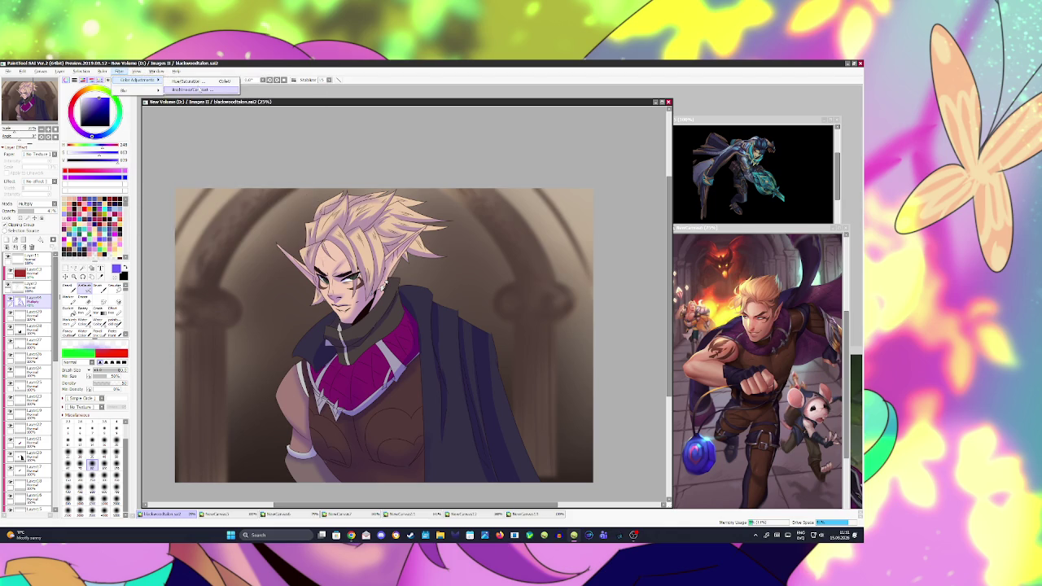
pyautogui.hotkey('ctrl', 'u')
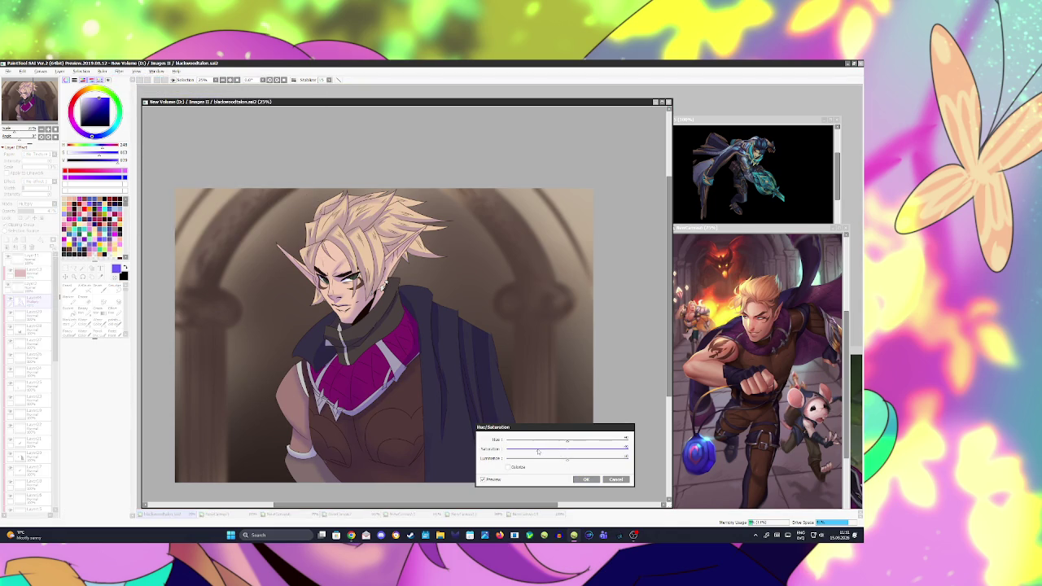
pyautogui.click(586, 480)
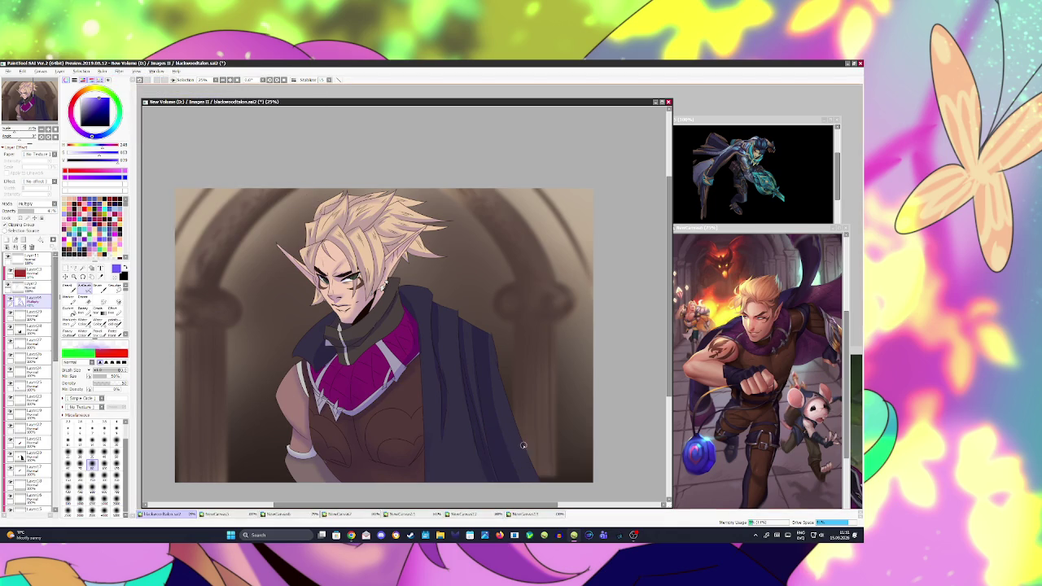
pyautogui.hotkey('ctrl', 's')
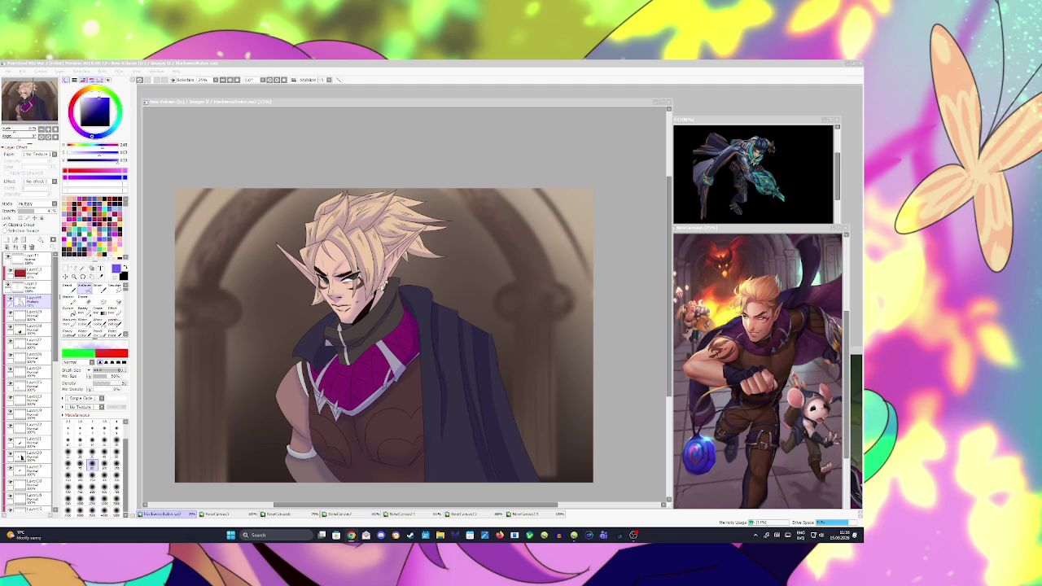
pyautogui.click(293, 79)
pyautogui.scroll(-2, 391, 264)
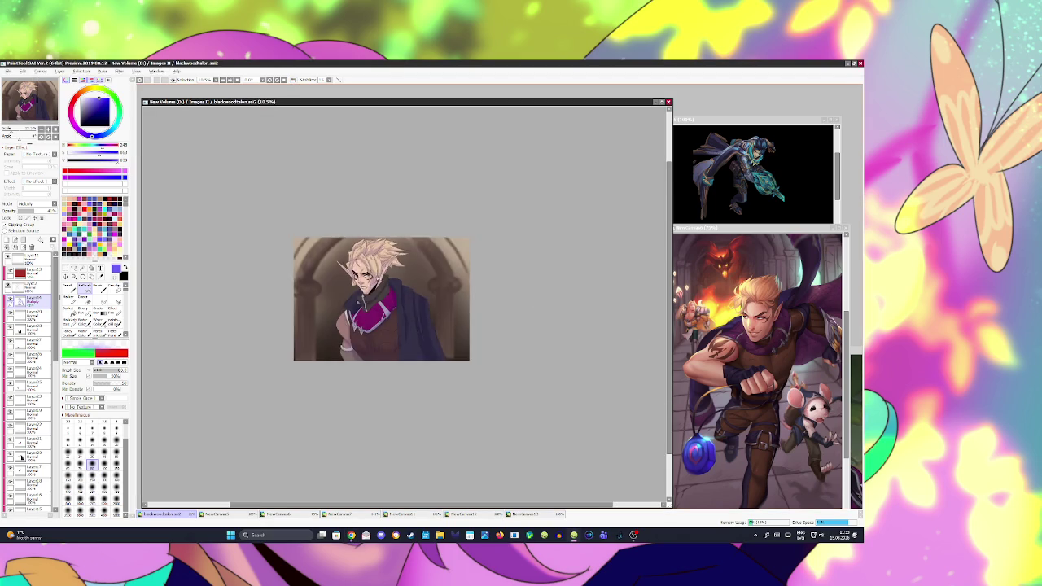
pyautogui.scroll(3, 404, 331)
pyautogui.scroll(1, 405, 332)
pyautogui.scroll(-2, 404, 332)
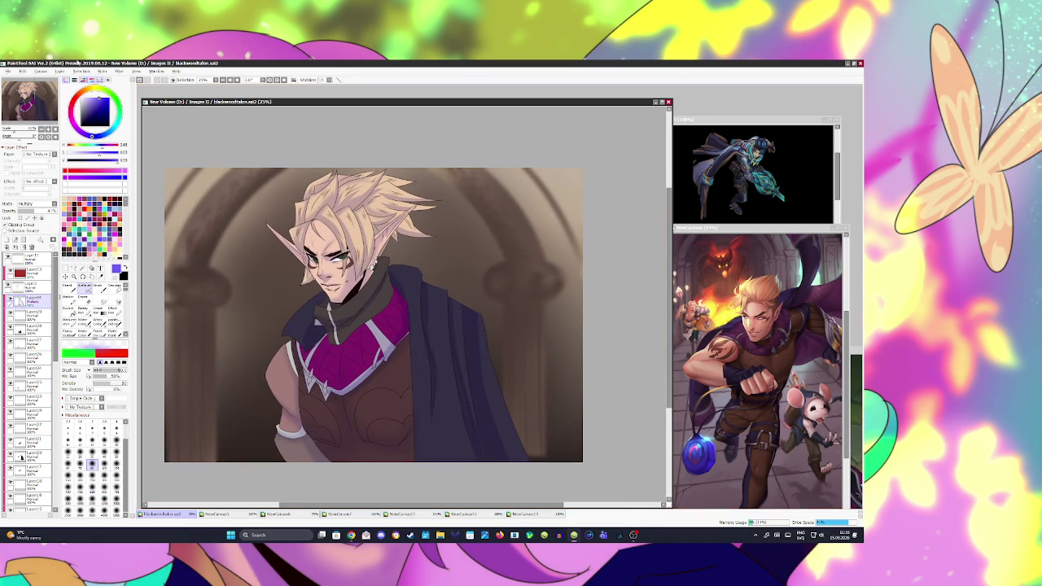
pyautogui.scroll(-1, 317, 297)
pyautogui.scroll(-1, 317, 297)
pyautogui.scroll(-1, 317, 297)
pyautogui.scroll(1, 318, 298)
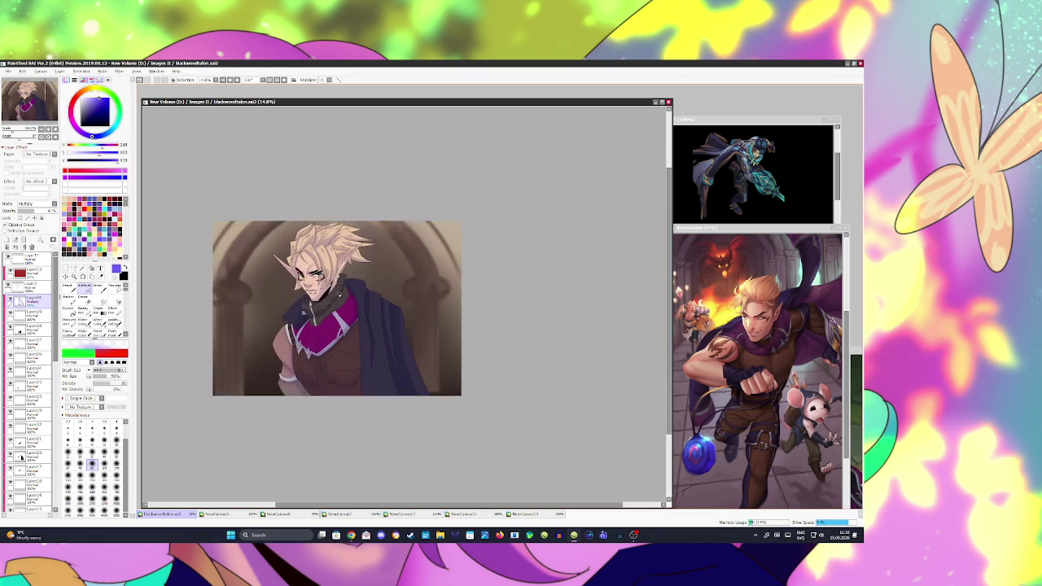
pyautogui.scroll(1, 336, 309)
pyautogui.scroll(-3, 31, 383)
pyautogui.scroll(-3, 31, 383)
pyautogui.scroll(-3, 31, 382)
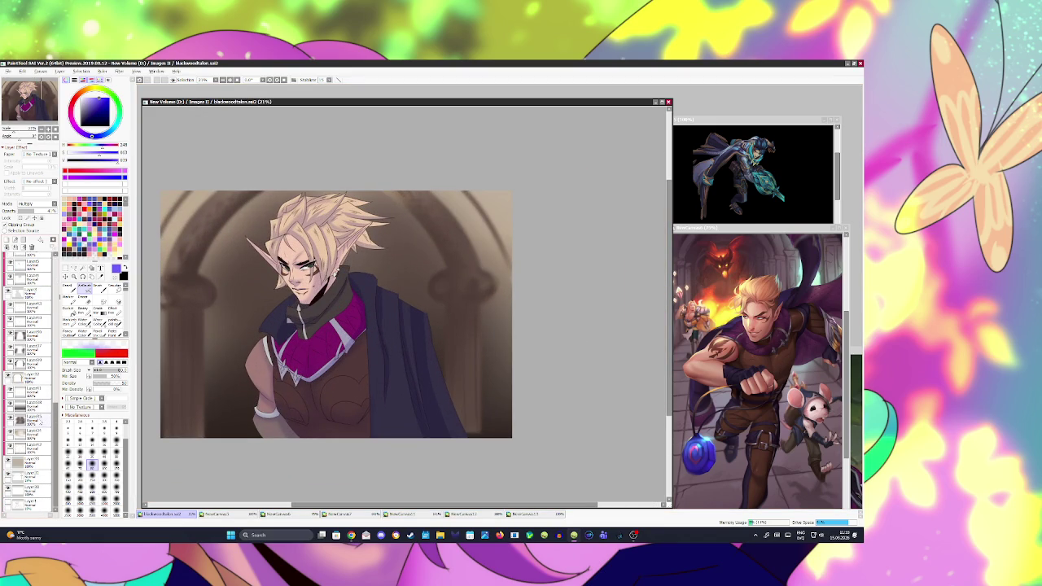
pyautogui.click(31, 407)
# - On a new layer, add a dark bottom-up gradient at reduced opacity and save
pyautogui.click(9, 242)
pyautogui.click(128, 275)
pyautogui.click(98, 308)
pyautogui.moveTo(316, 286)
pyautogui.mouseDown()
pyautogui.moveTo(324, 449)
pyautogui.moveTo(315, 205)
pyautogui.mouseUp()
pyautogui.click(78, 398)
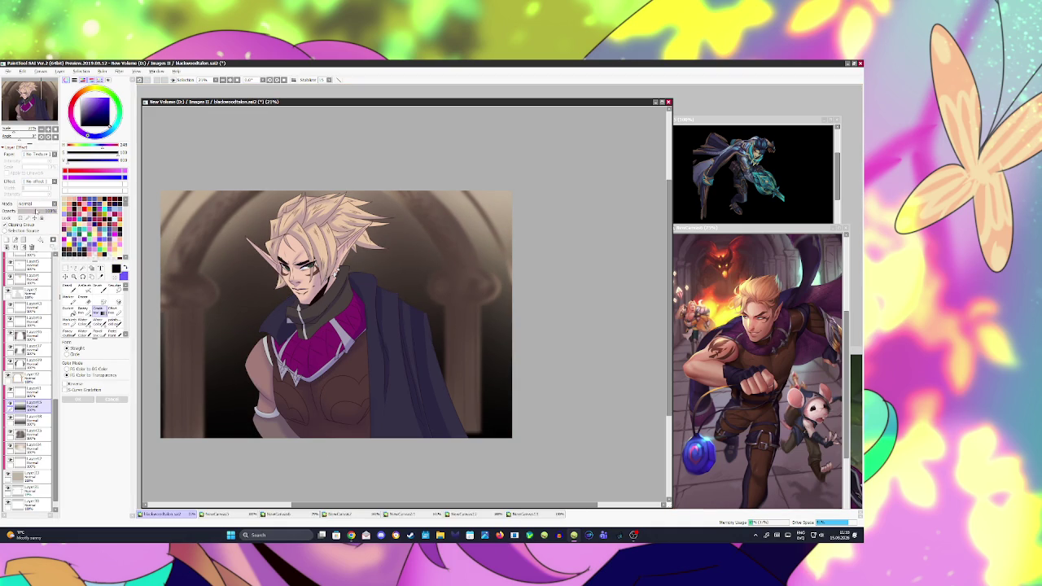
pyautogui.moveTo(36, 210); pyautogui.dragTo(20, 211)
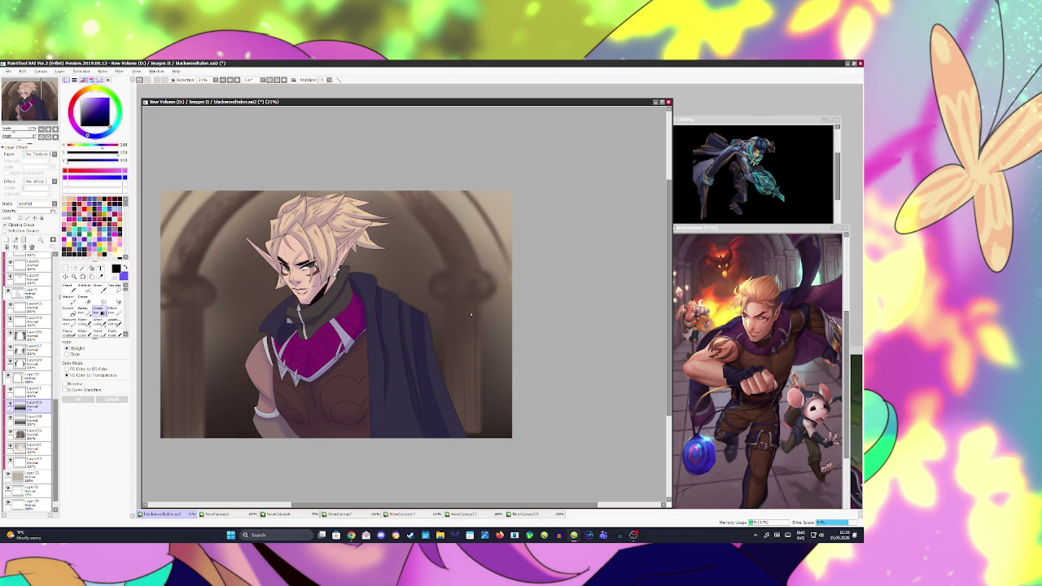
pyautogui.hotkey('ctrl', 's')
# - Add a new layer at the top of the layer stack
pyautogui.scroll(1, 269, 268)
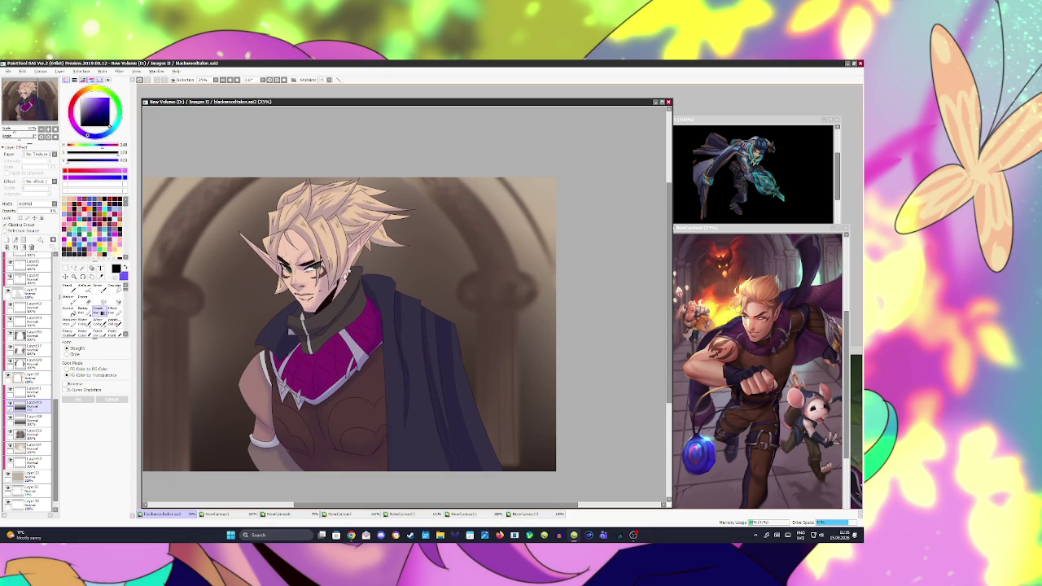
pyautogui.scroll(1, 354, 326)
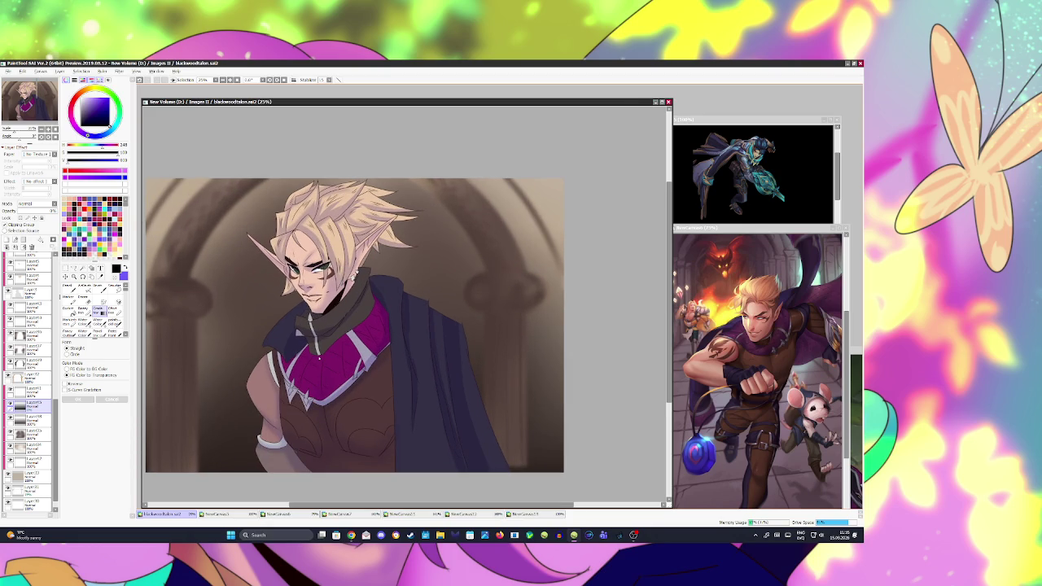
pyautogui.scroll(5, 29, 366)
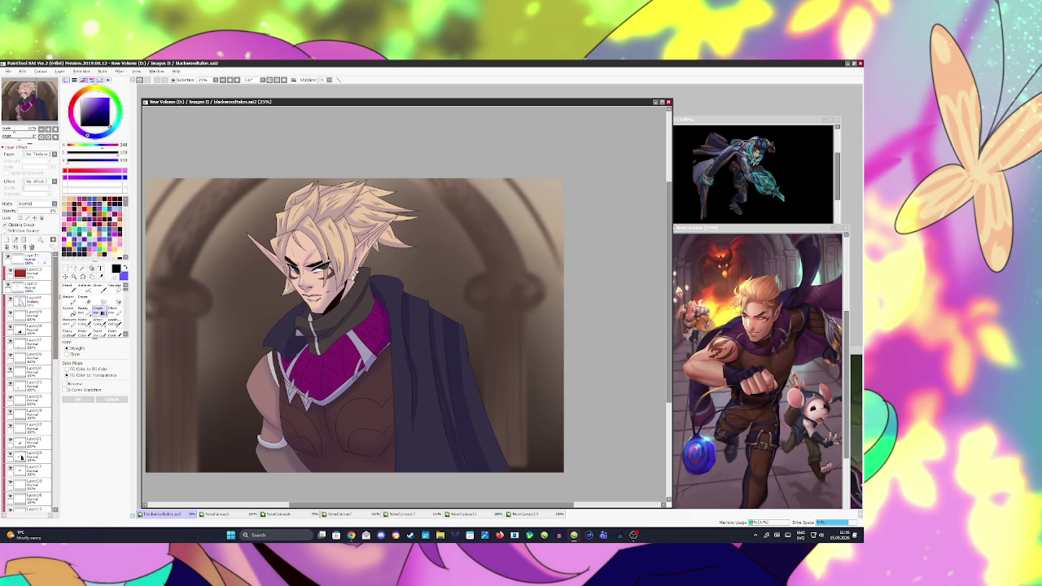
pyautogui.click(10, 241)
# - Pencil a white signature in the lower-right corner, redoing the final letter
pyautogui.click(68, 331)
pyautogui.moveTo(516, 431)
pyautogui.mouseDown()
pyautogui.moveTo(514, 465)
pyautogui.moveTo(522, 462)
pyautogui.mouseUp()
pyautogui.hotkey('ctrl', 'z')
pyautogui.moveTo(523, 445)
pyautogui.mouseDown()
pyautogui.moveTo(522, 458)
pyautogui.moveTo(553, 460)
pyautogui.mouseUp()
pyautogui.hotkey('ctrl', 'z')
pyautogui.hotkey('ctrl', 'z')
pyautogui.moveTo(560, 423); pyautogui.dragTo(551, 459)
pyautogui.scroll(-4, 519, 405)
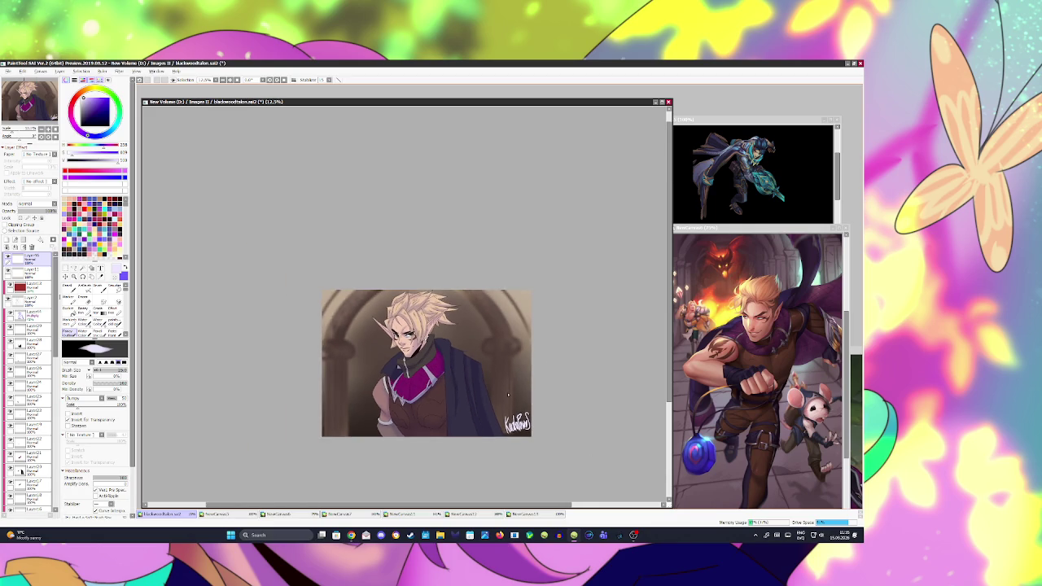
pyautogui.scroll(1, 518, 406)
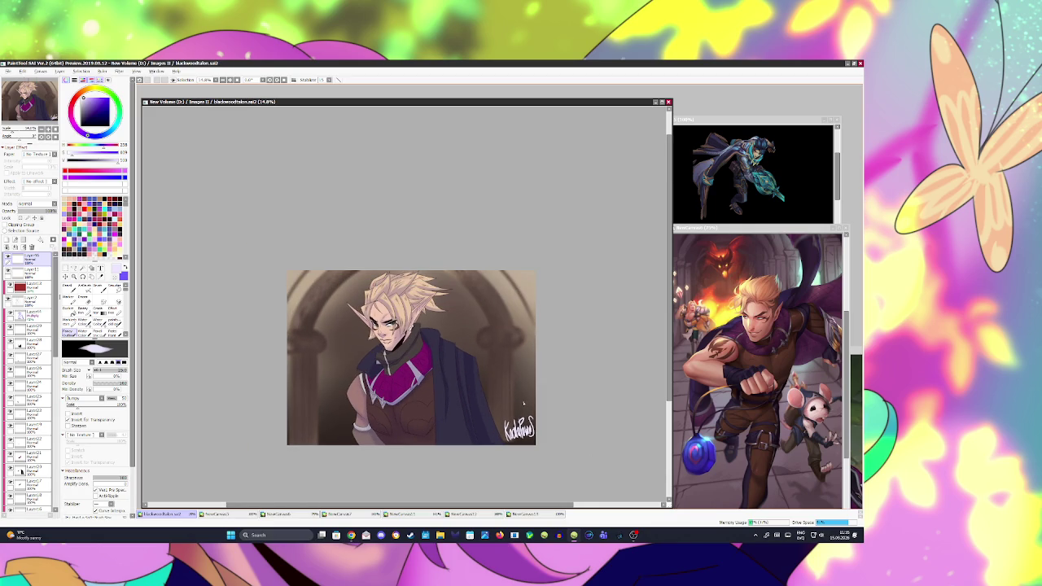
pyautogui.scroll(2, 525, 403)
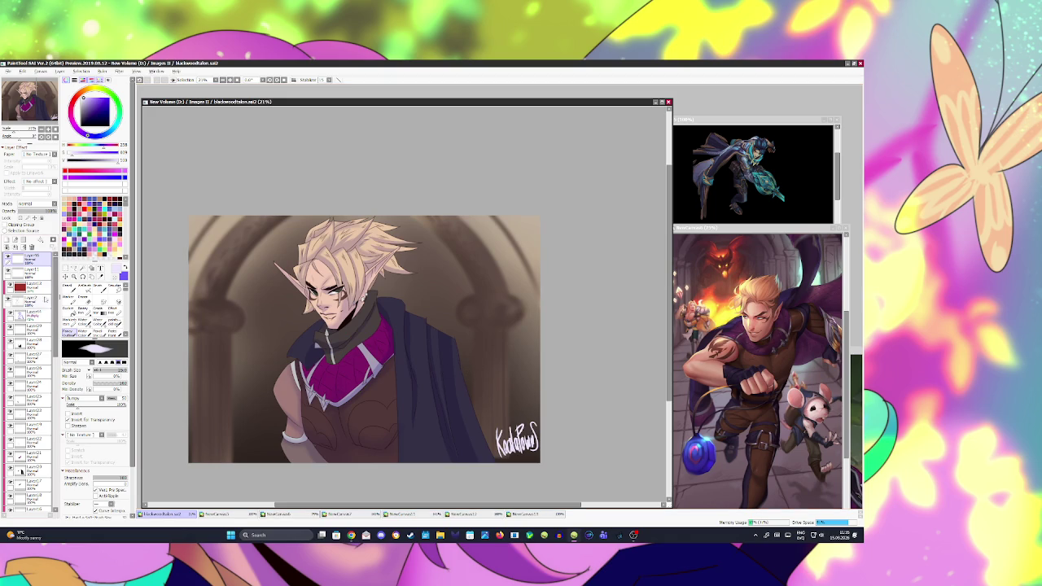
# - Add a low-opacity, Shade-blended grey-brown fill over the figure above the Multiply layer, and save
pyautogui.click(35, 315)
pyautogui.click(7, 241)
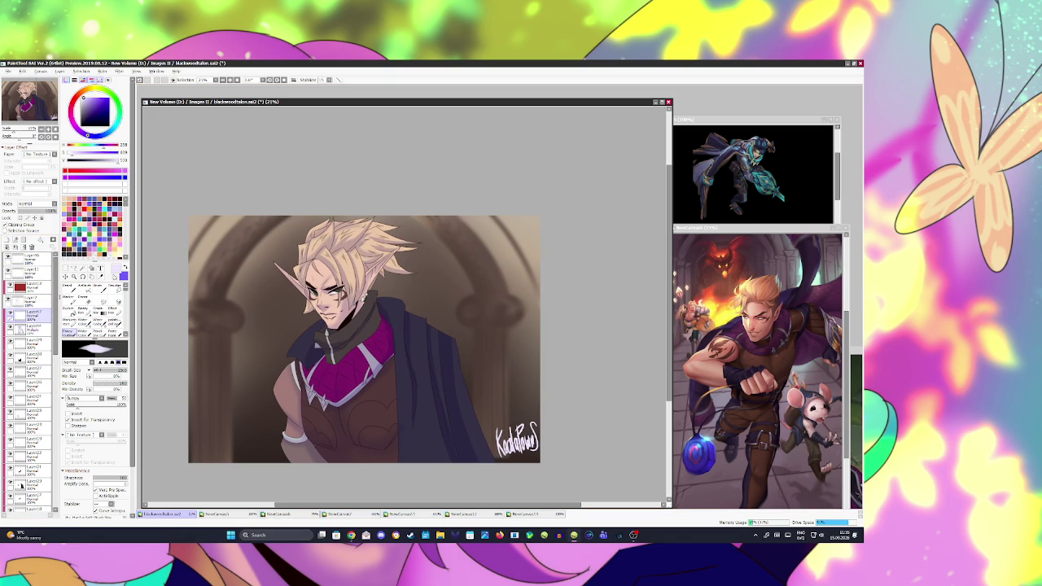
pyautogui.click(68, 310)
pyautogui.click(366, 366)
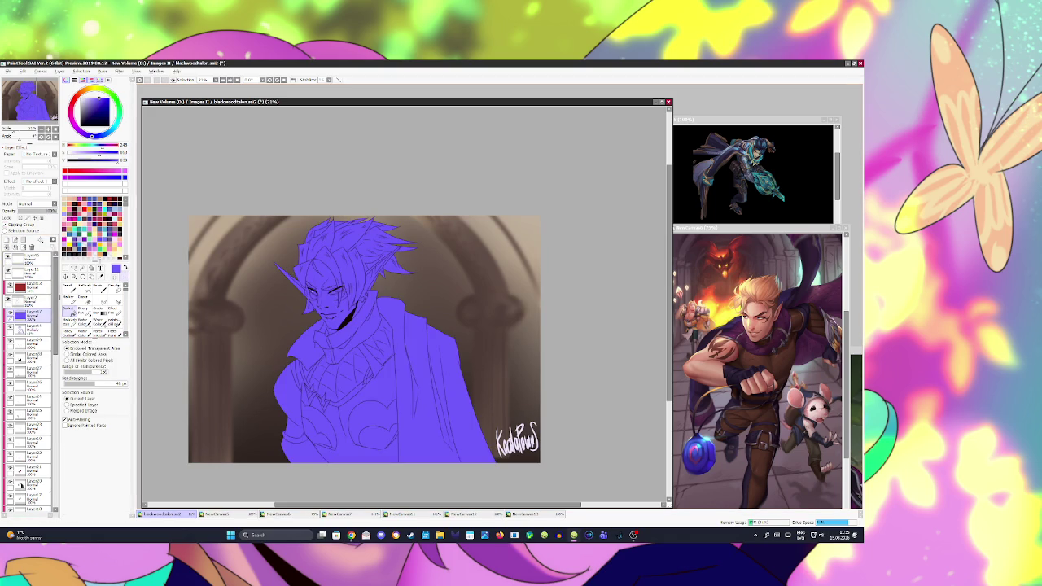
pyautogui.click(37, 203)
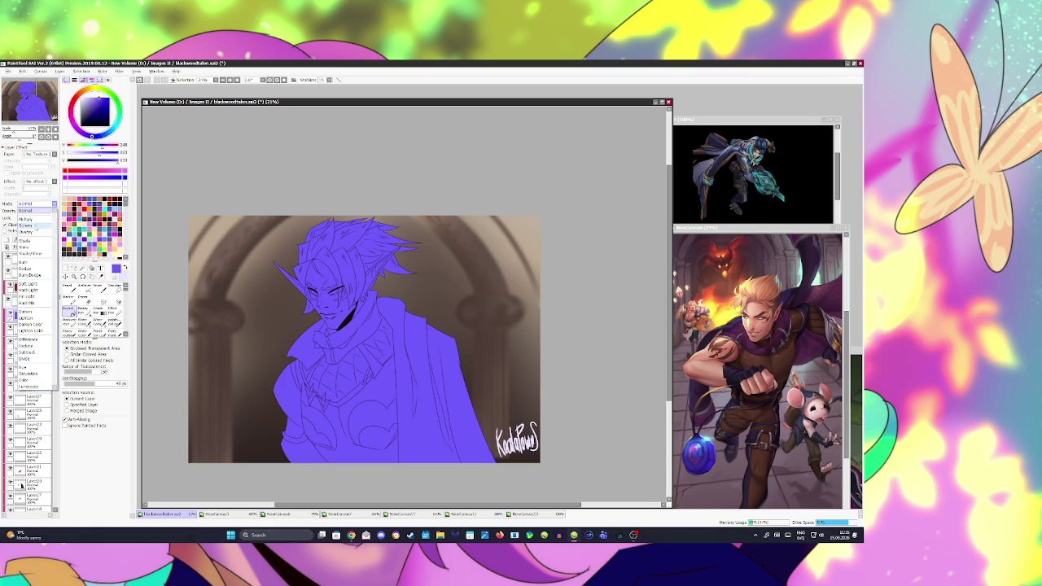
pyautogui.click(33, 244)
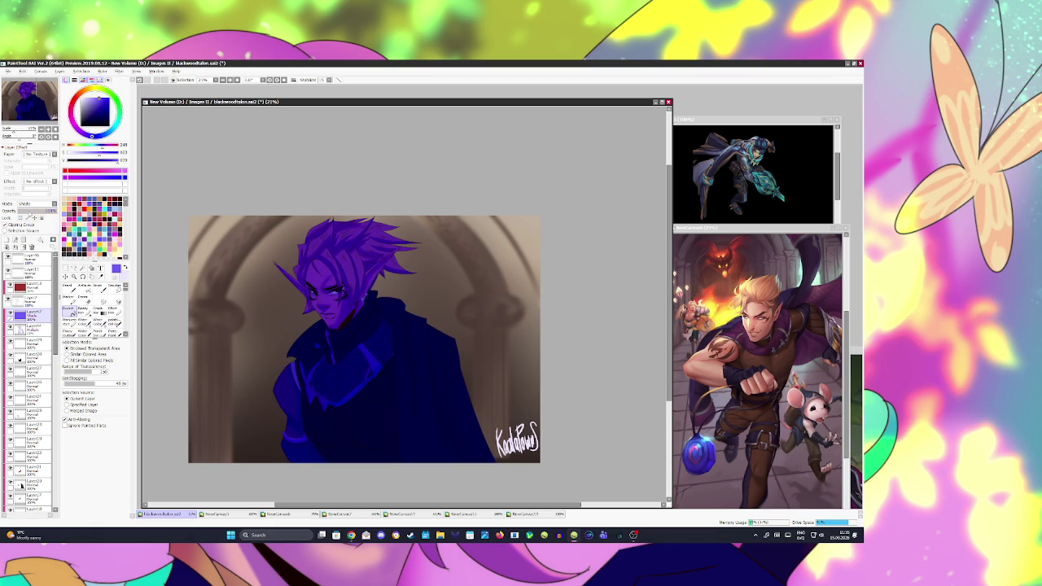
pyautogui.moveTo(41, 211); pyautogui.dragTo(28, 212)
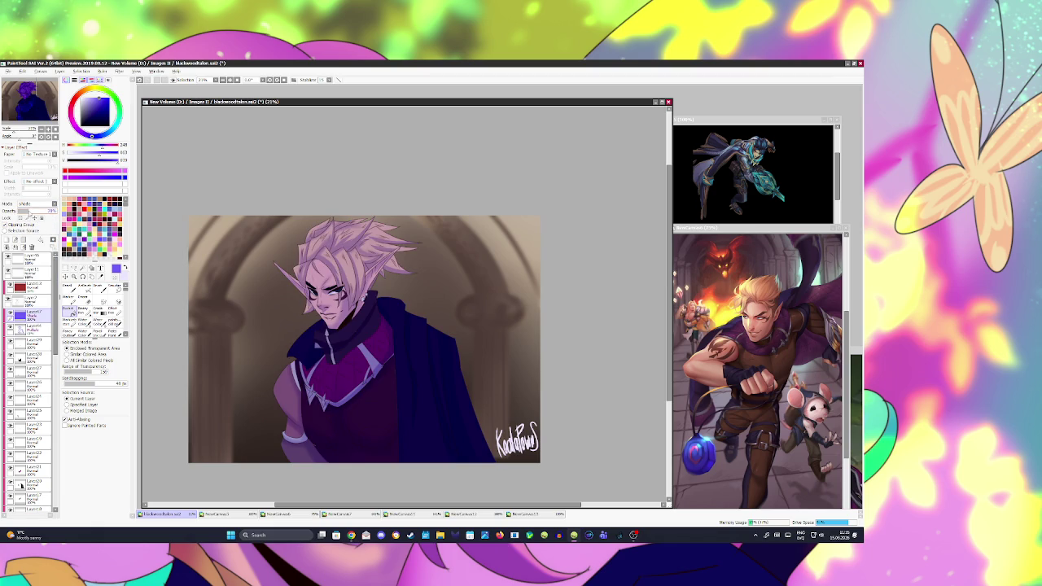
pyautogui.keyDown('alt'); pyautogui.click(255, 277); pyautogui.keyUp('alt')
pyautogui.click(363, 334)
pyautogui.hotkey('ctrl', 's')
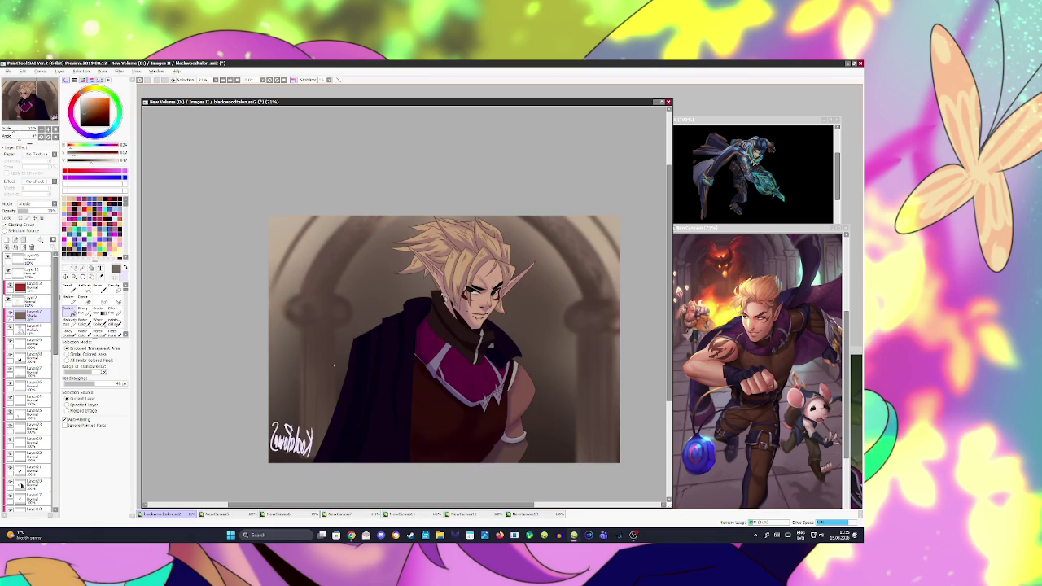
# - Add a clipped peach gradient in Overlay at lowered opacity, save, and check the mirrored view
pyautogui.scroll(1, 262, 351)
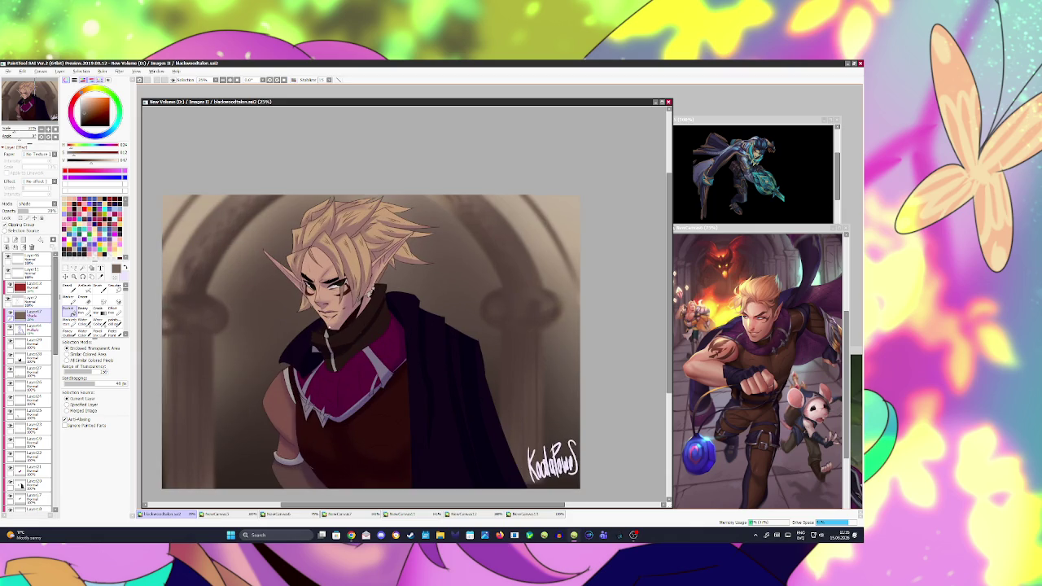
pyautogui.click(6, 225)
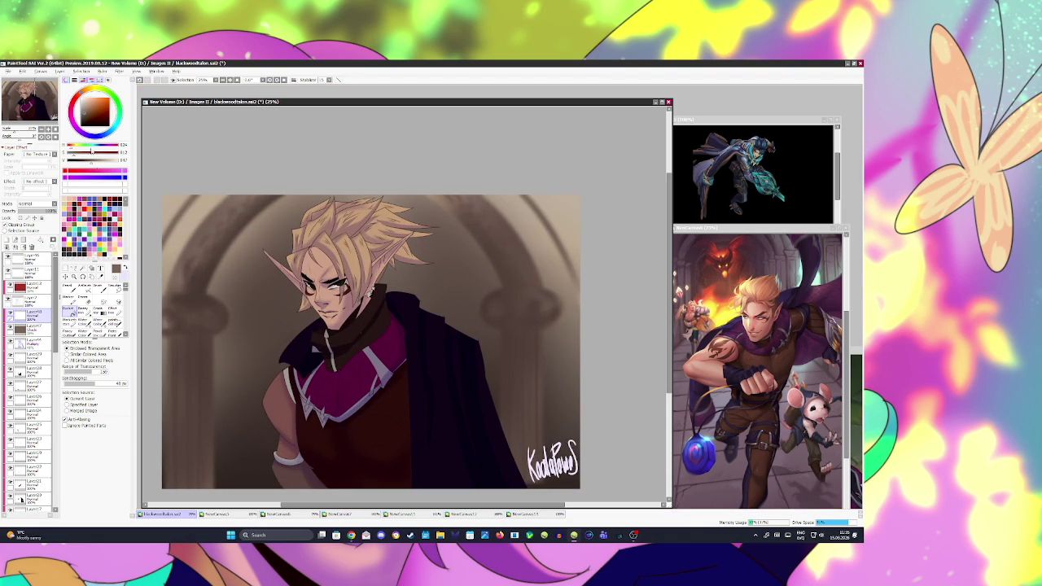
pyautogui.moveTo(90, 161)
pyautogui.mouseDown()
pyautogui.moveTo(114, 160)
pyautogui.moveTo(84, 145)
pyautogui.mouseUp()
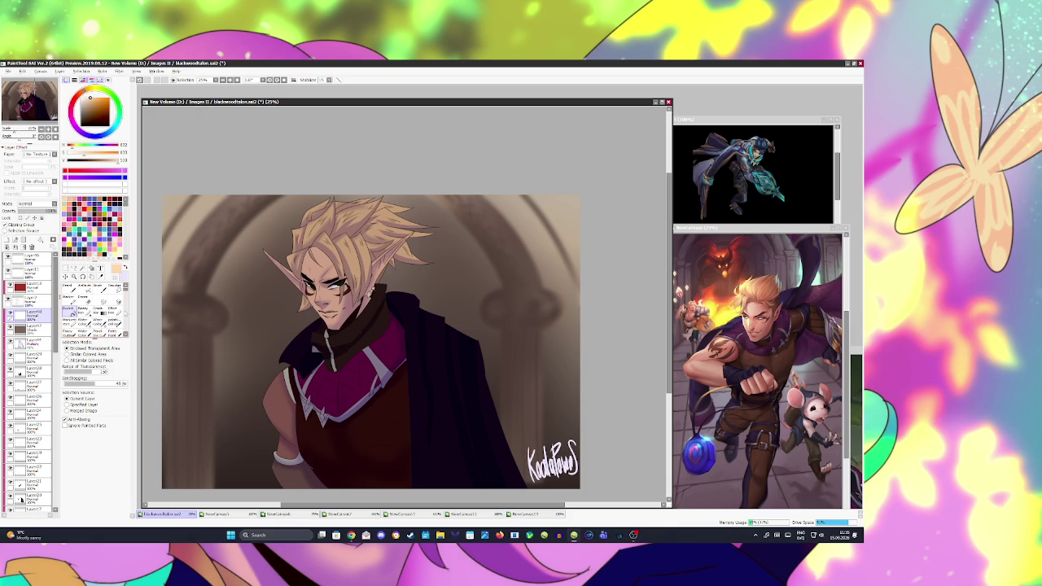
pyautogui.click(98, 307)
pyautogui.moveTo(405, 195); pyautogui.dragTo(353, 403)
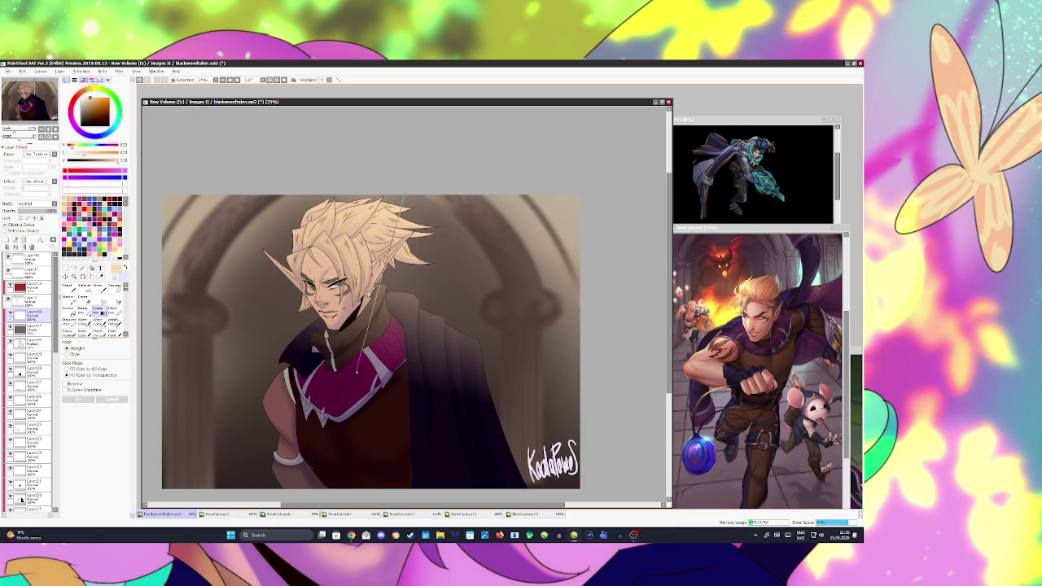
pyautogui.click(79, 400)
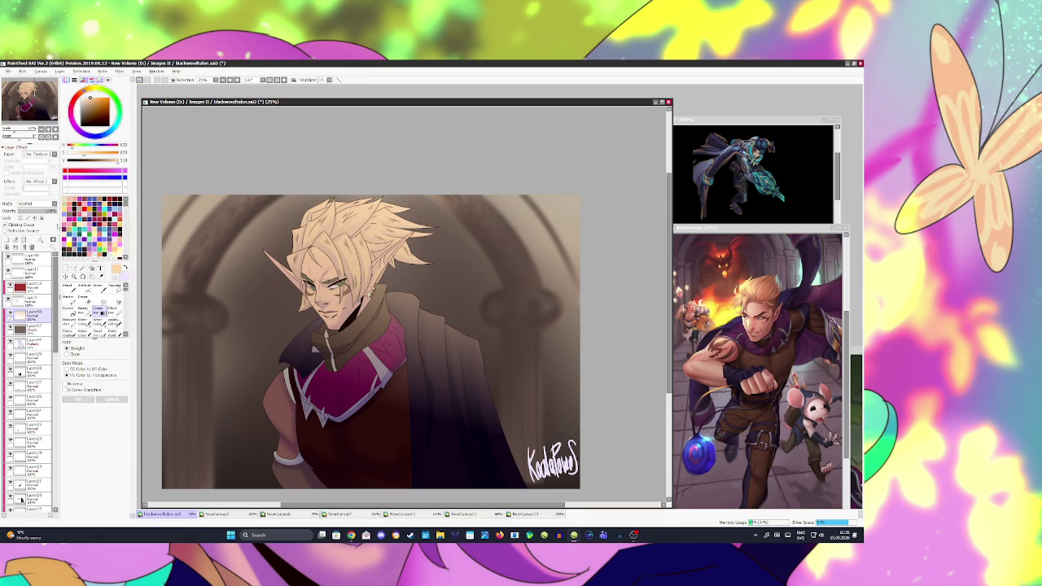
pyautogui.click(42, 204)
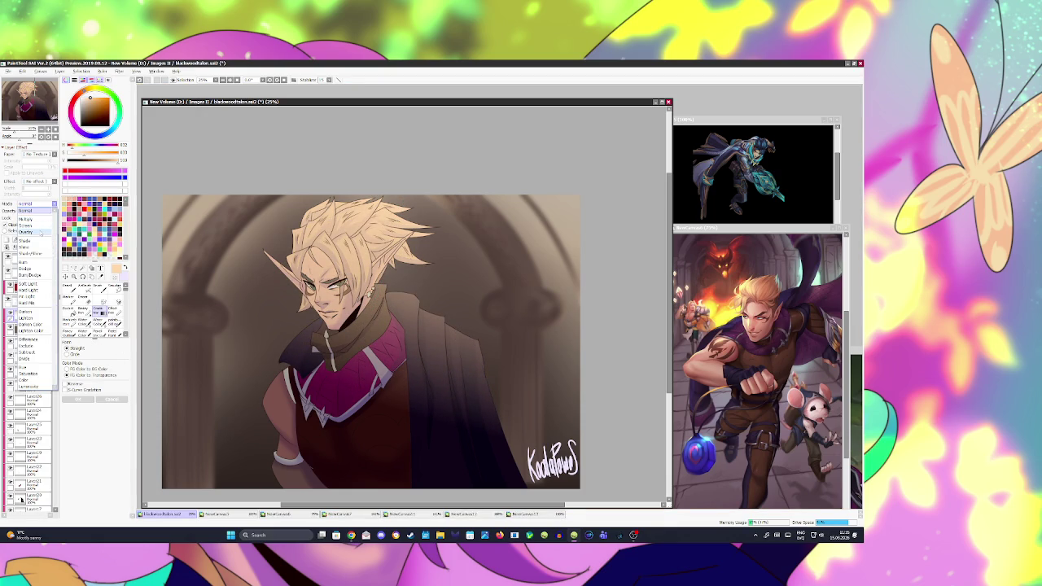
pyautogui.click(41, 232)
pyautogui.moveTo(39, 211); pyautogui.dragTo(29, 212)
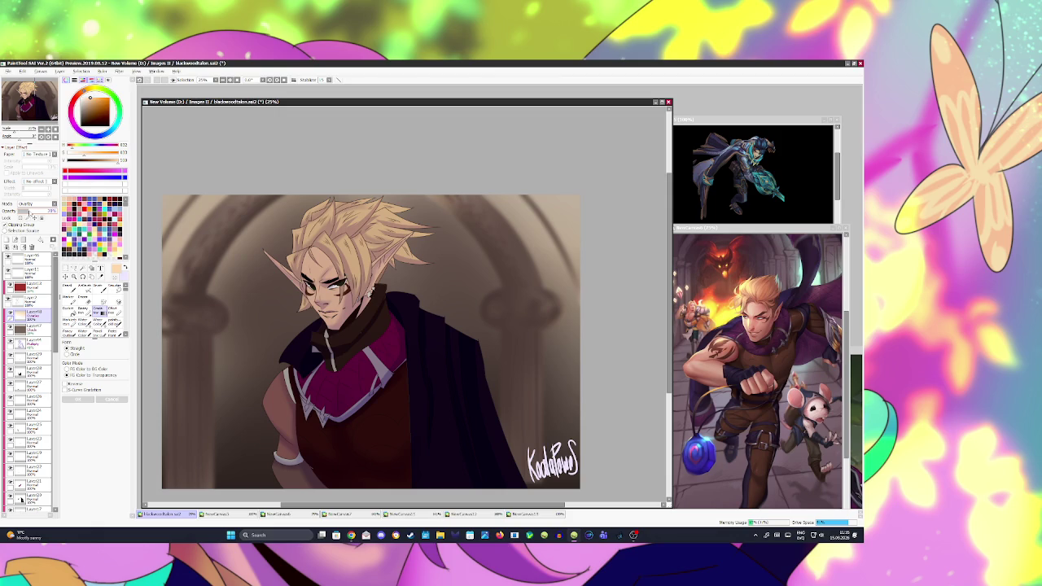
pyautogui.hotkey('ctrl', 's')
pyautogui.click(294, 80)
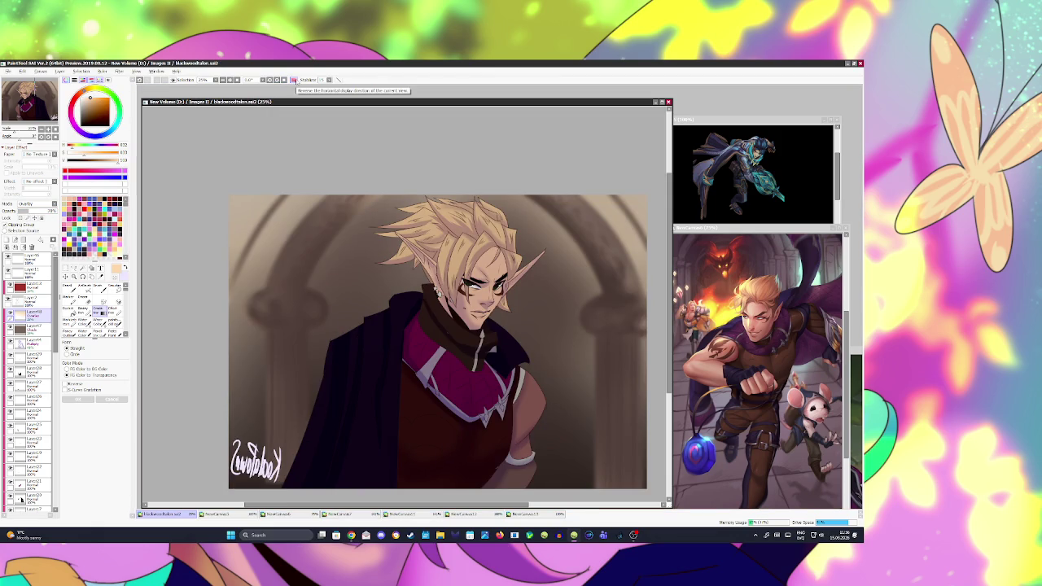
pyautogui.click(294, 80)
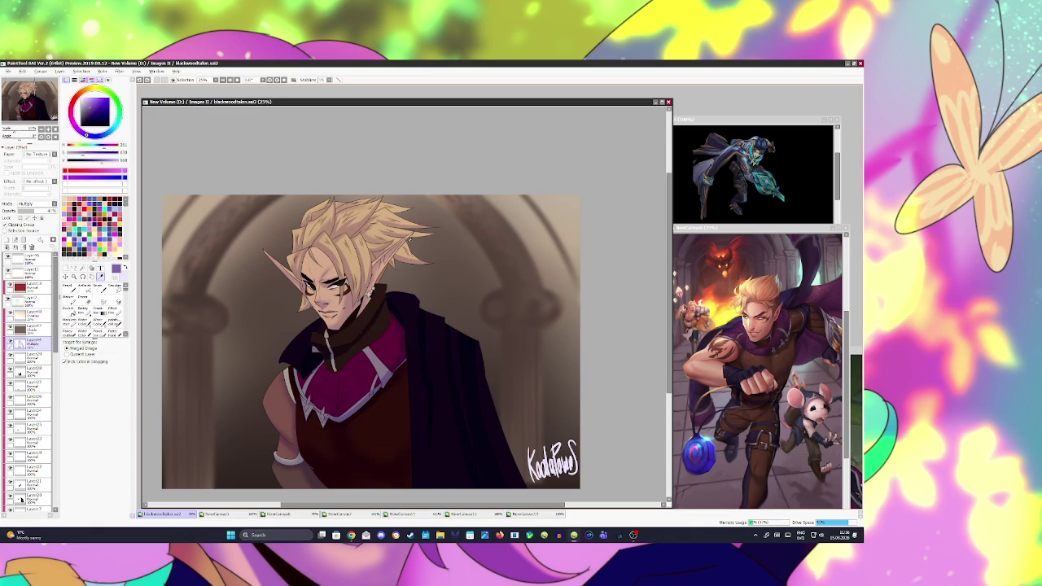
# - Make brush touch-ups, save, and briefly mirror the view to check proportions
pyautogui.press('n')
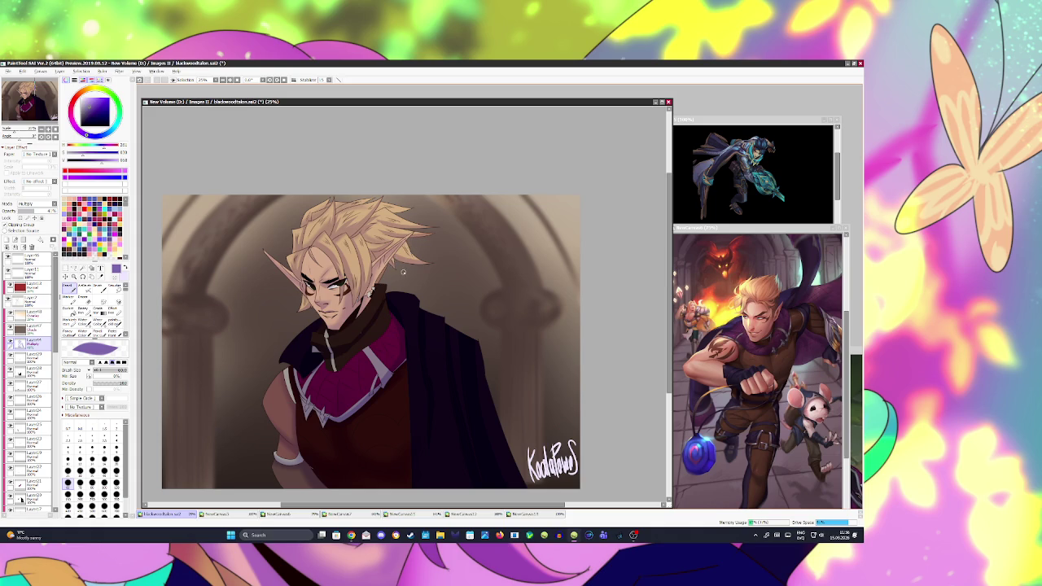
pyautogui.hotkey('ctrl', 's')
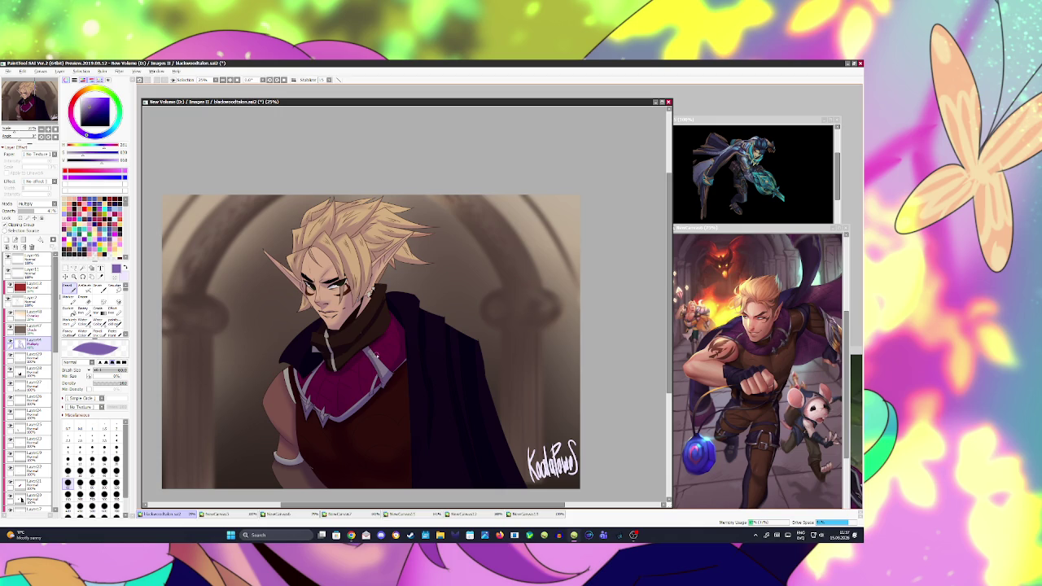
pyautogui.hotkey('ctrl', 's')
pyautogui.press('h')
pyautogui.press('h')
pyautogui.scroll(-2, 267, 307)
pyautogui.scroll(2, 266, 307)
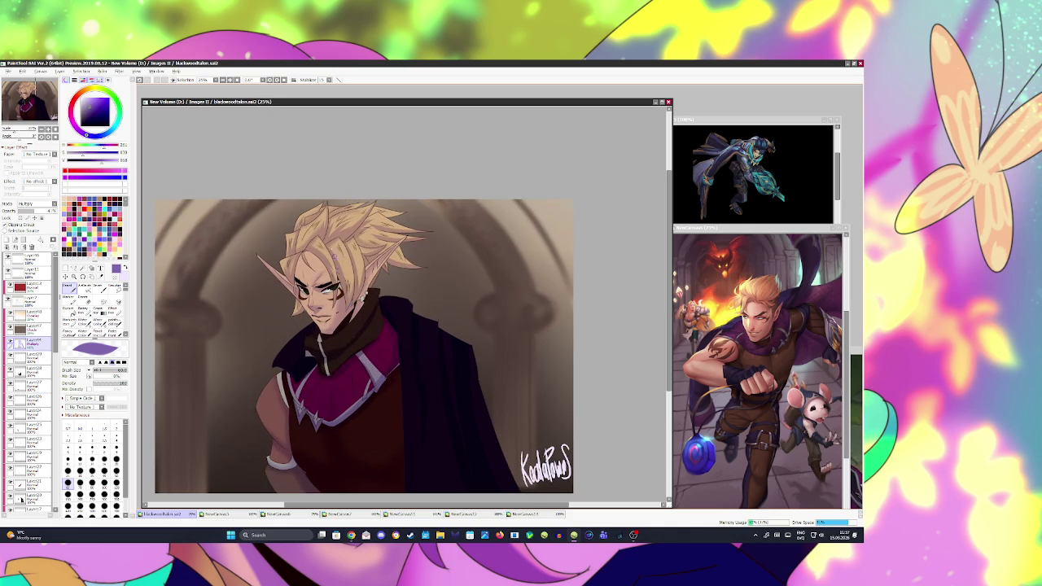
pyautogui.click(293, 79)
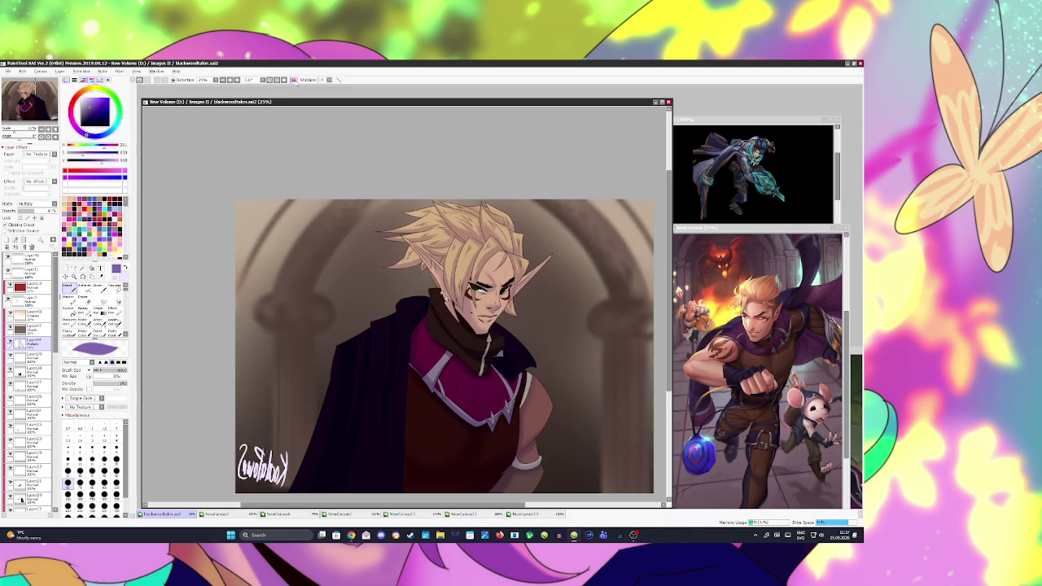
pyautogui.scroll(-2, 326, 146)
pyautogui.scroll(2, 453, 178)
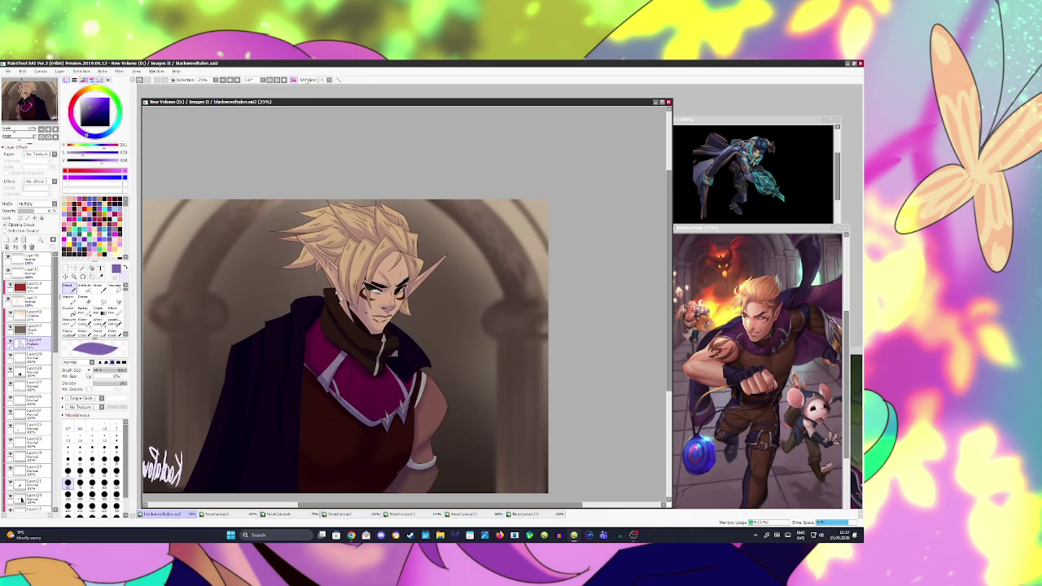
pyautogui.click(293, 79)
pyautogui.moveTo(312, 184); pyautogui.dragTo(291, 181)
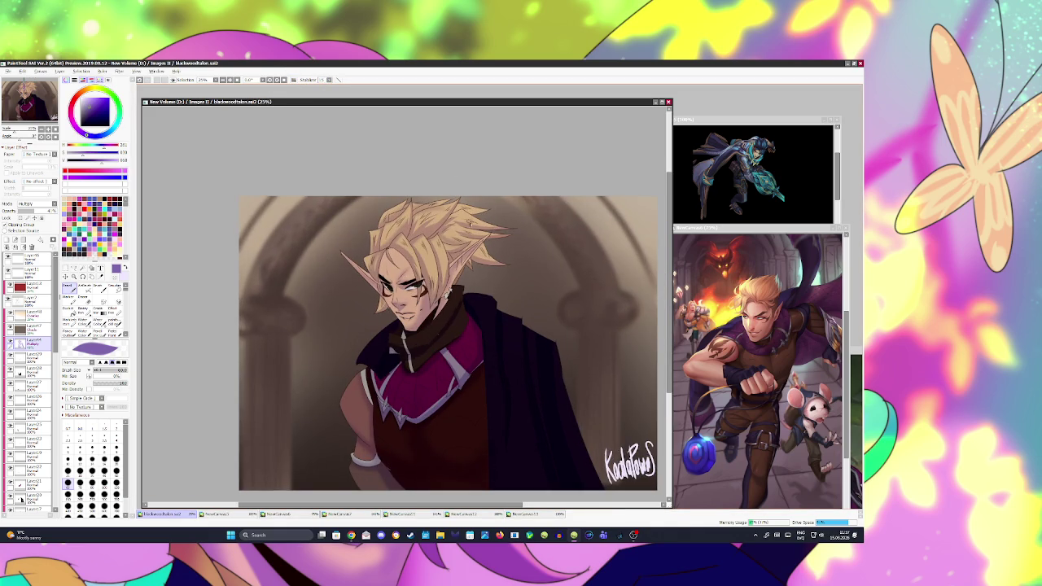
pyautogui.scroll(1, 511, 223)
pyautogui.scroll(-3, 403, 271)
pyautogui.scroll(2, 403, 273)
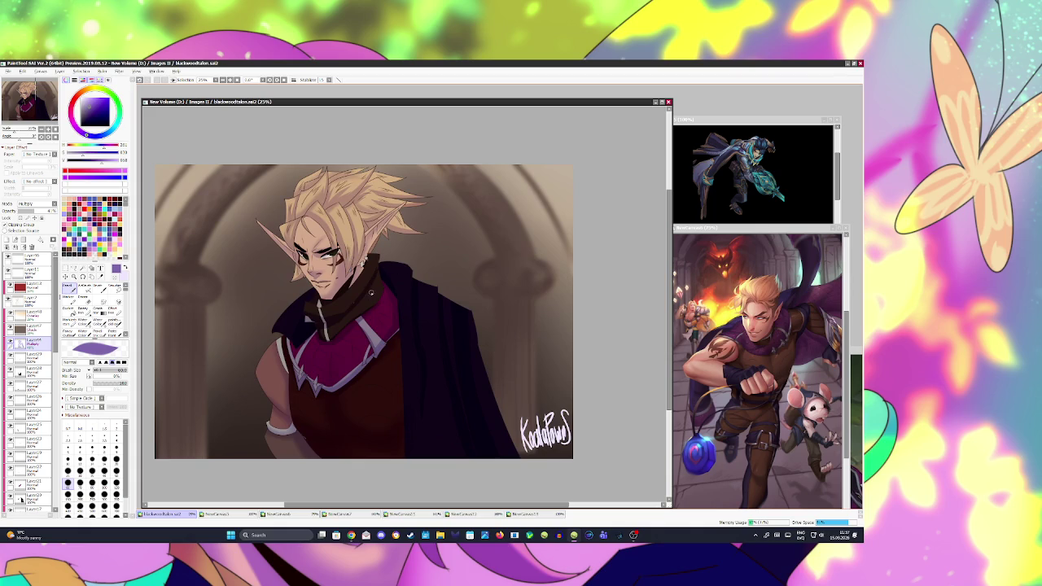
pyautogui.scroll(-1, 367, 295)
pyautogui.scroll(-2, 366, 295)
pyautogui.scroll(1, 356, 288)
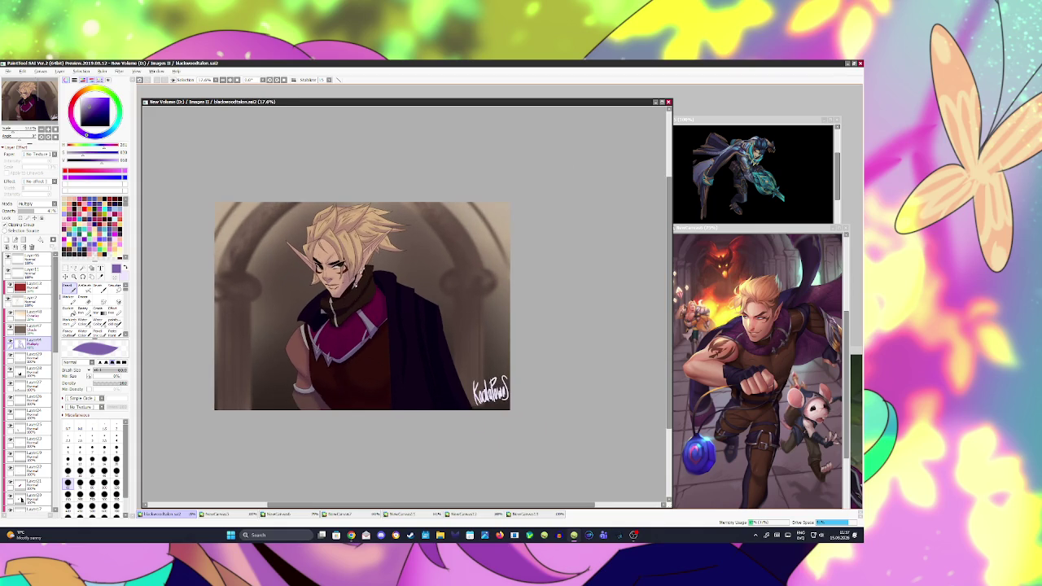
pyautogui.scroll(-3, 31, 383)
pyautogui.scroll(-3, 31, 382)
pyautogui.scroll(-3, 31, 382)
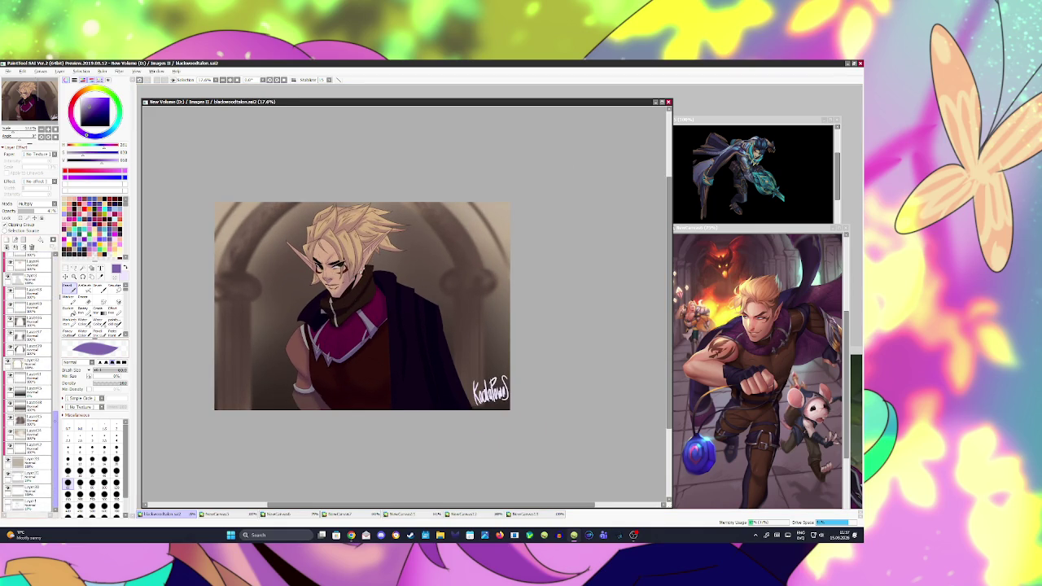
pyautogui.click(31, 380)
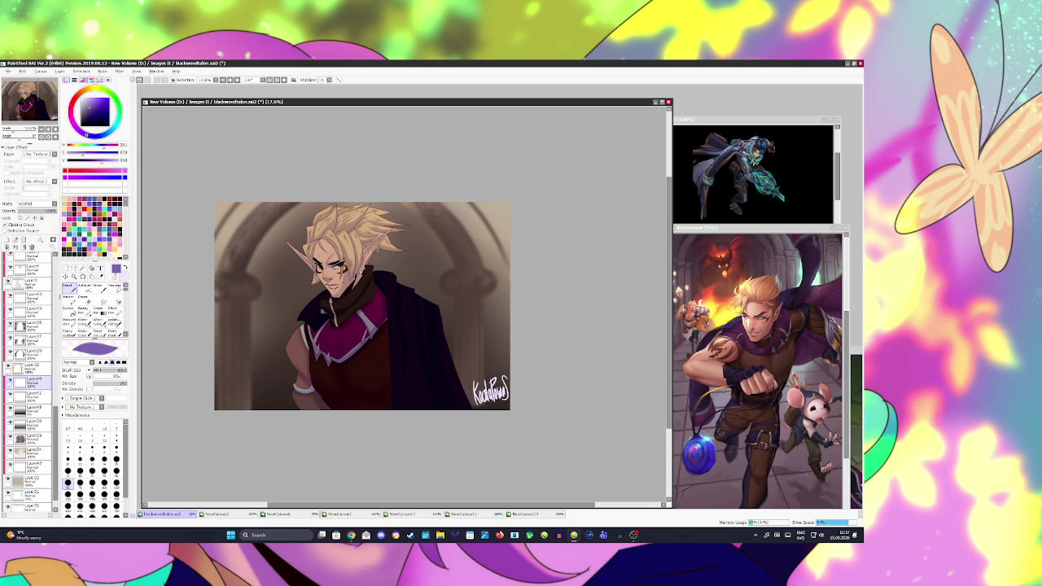
# - Lay a top-down purple gradient and make it more saturated in Hue/Saturation
pyautogui.click(98, 311)
pyautogui.moveTo(308, 166)
pyautogui.mouseDown()
pyautogui.moveTo(329, 380)
pyautogui.moveTo(306, 334)
pyautogui.mouseUp()
pyautogui.click(119, 72)
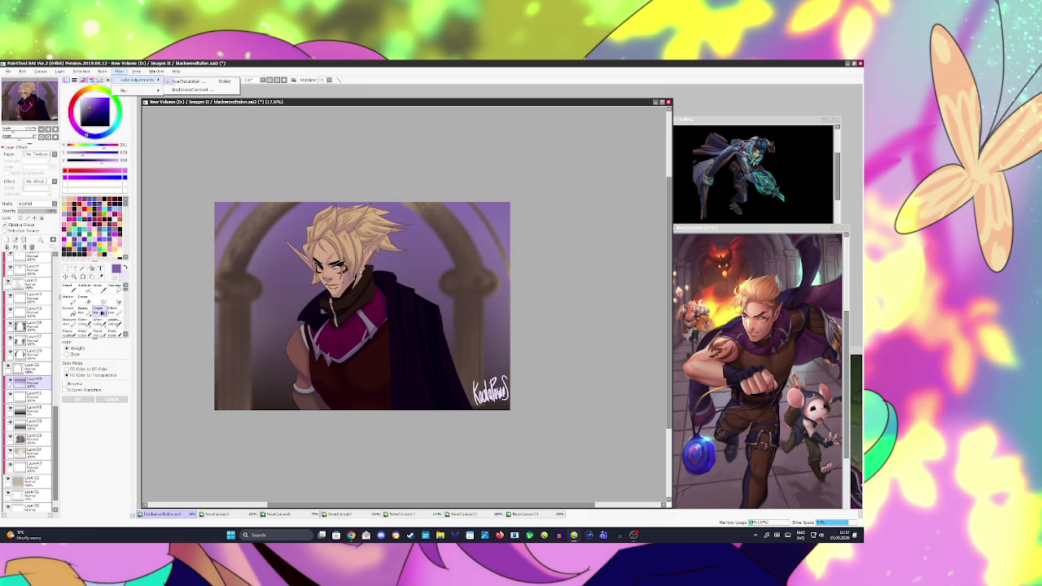
pyautogui.moveTo(567, 457)
pyautogui.mouseDown()
pyautogui.moveTo(528, 459)
pyautogui.moveTo(580, 450)
pyautogui.mouseUp()
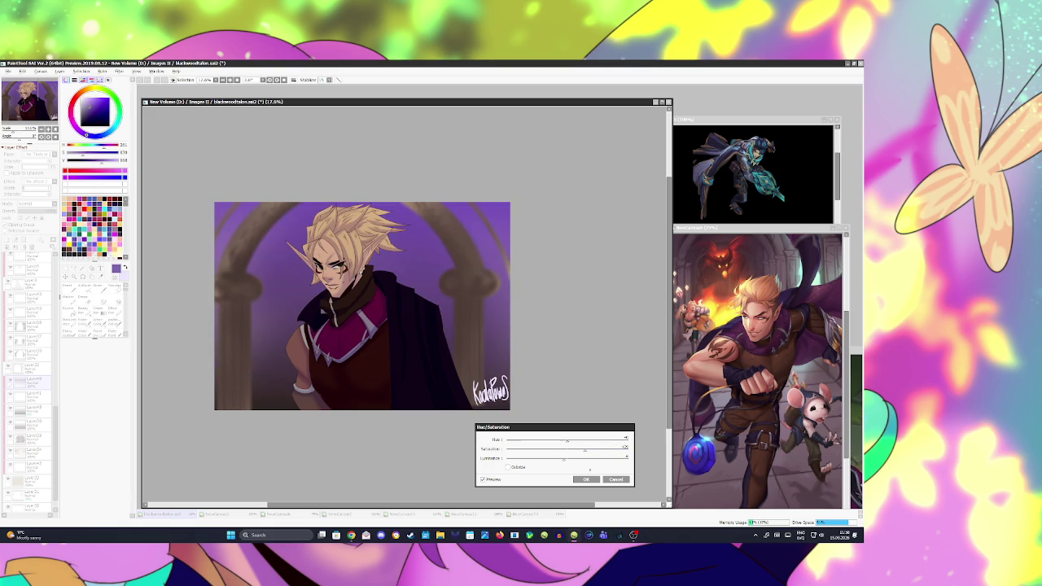
pyautogui.click(586, 479)
# - Change the purple layer's blend mode, fade its opacity, and save
pyautogui.click(37, 204)
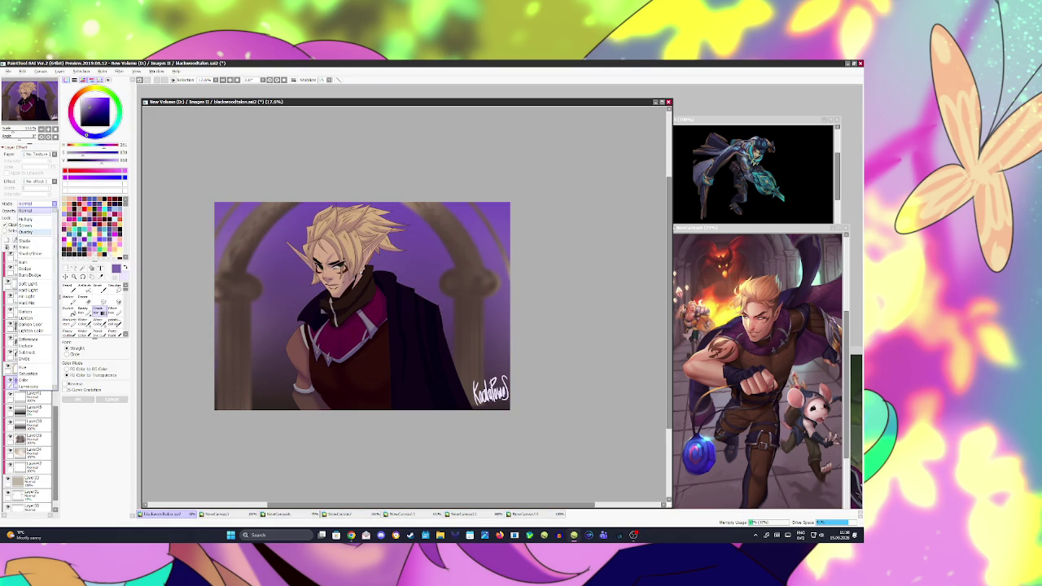
pyautogui.click(36, 244)
pyautogui.moveTo(50, 210); pyautogui.dragTo(24, 210)
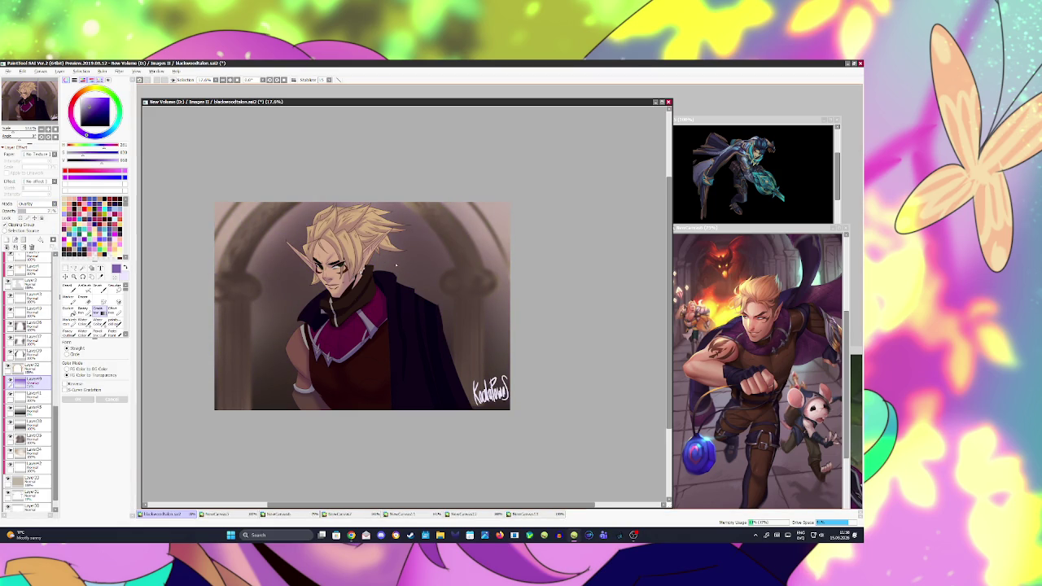
pyautogui.scroll(2, 395, 262)
pyautogui.scroll(-1, 386, 262)
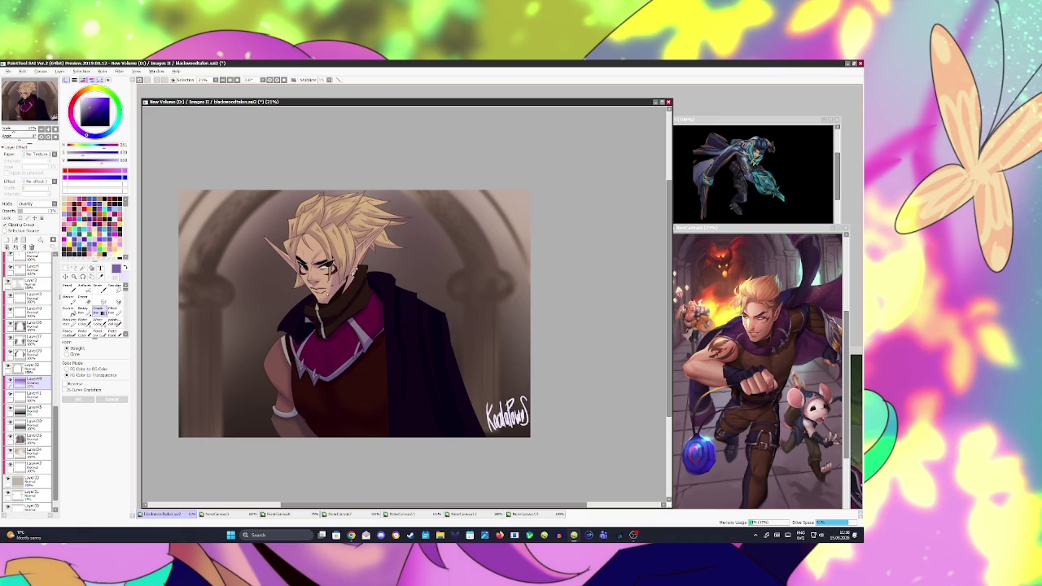
pyautogui.hotkey('ctrl', 's')
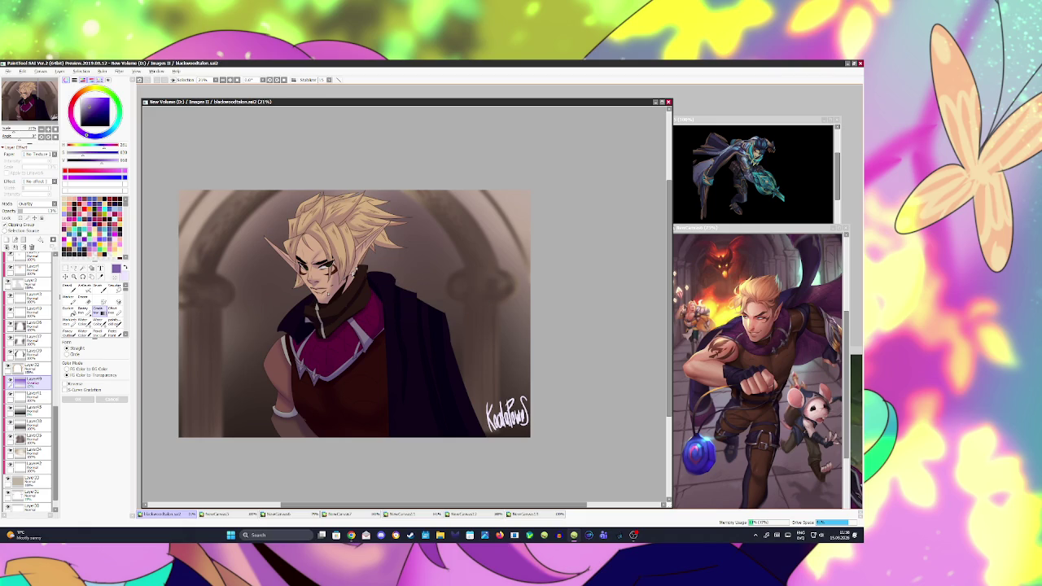